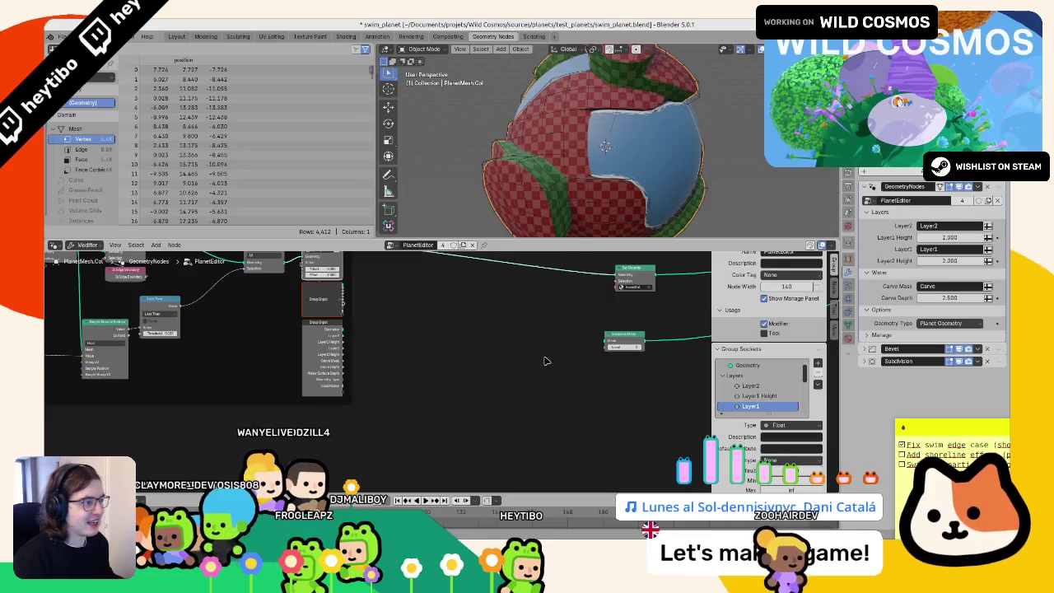
pyautogui.hotkey('ctrl', 'z')
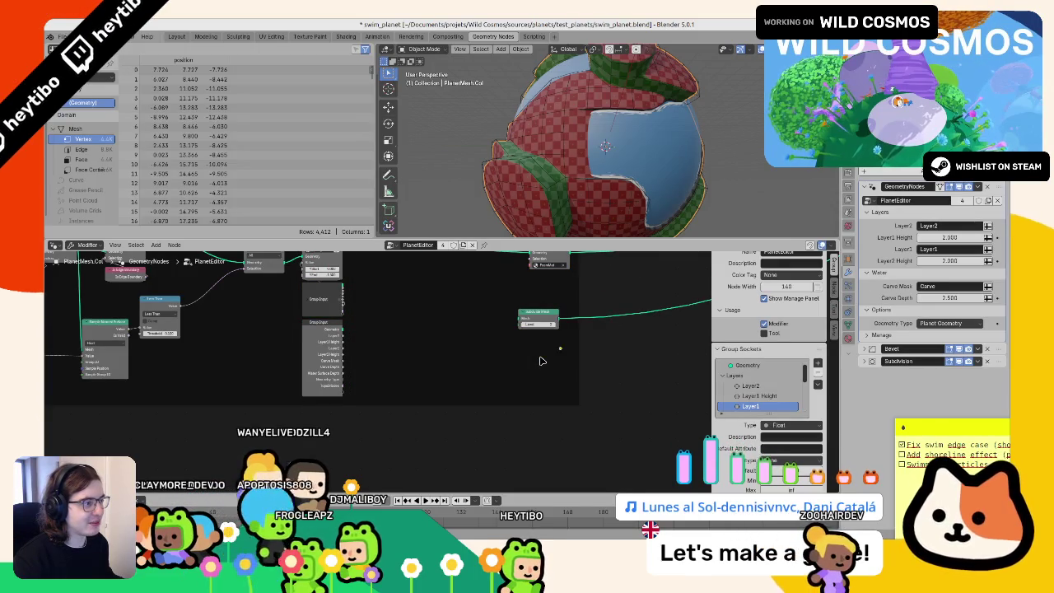
# Step: Undo recent node changes until both curve-processing branches feed the output again
pyautogui.hotkey('ctrl', 'z')
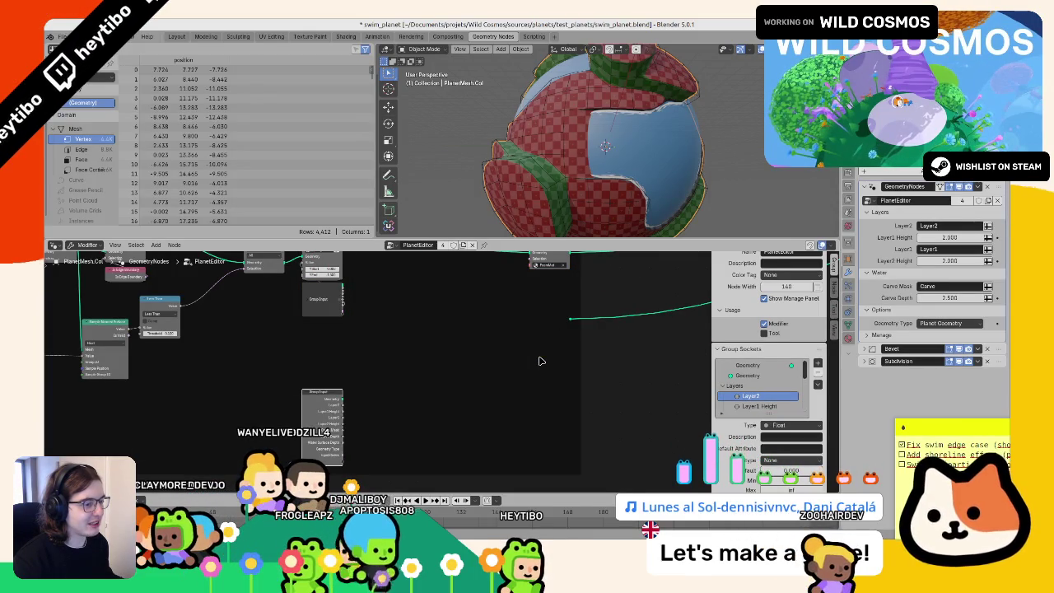
pyautogui.hotkey('ctrl', 'z')
pyautogui.hotkey('ctrl', 'z')
pyautogui.hotkey('ctrl', 'z')
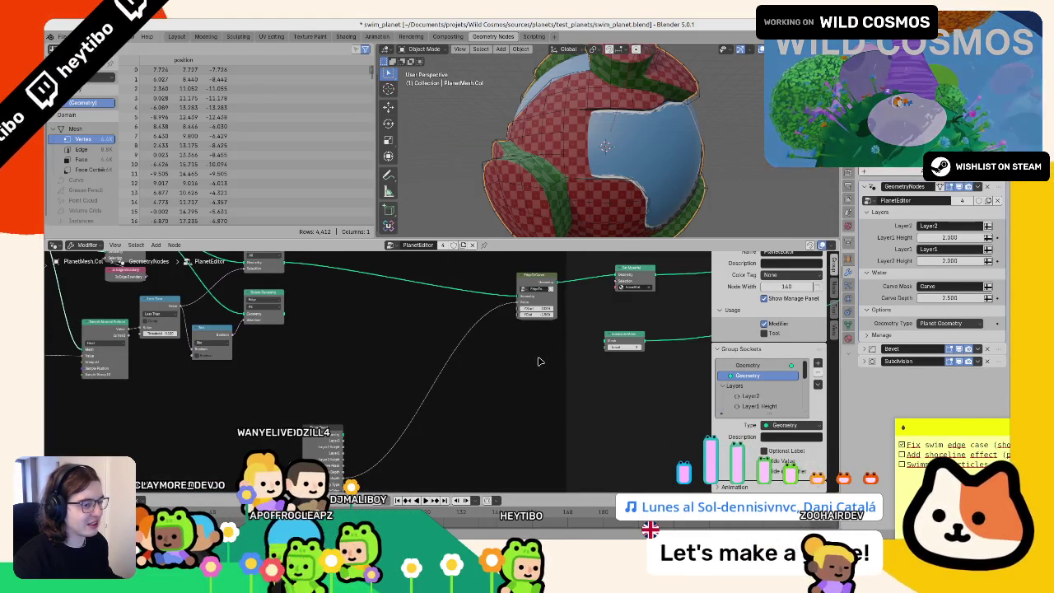
pyautogui.hotkey('ctrl', 'z')
pyautogui.hotkey('ctrl', 'z')
pyautogui.hotkey('ctrl', 'z')
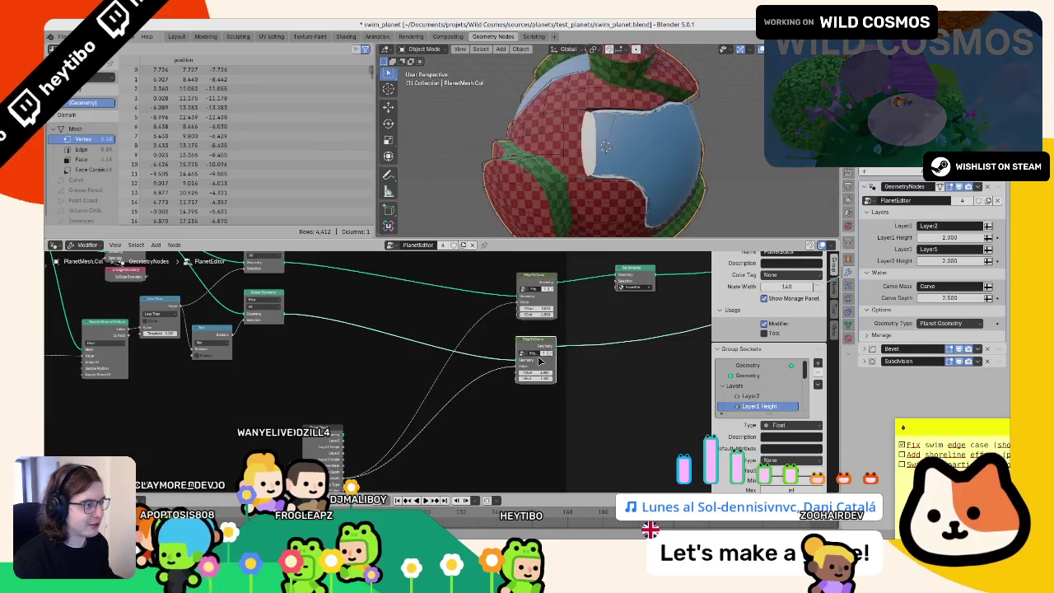
pyautogui.hotkey('ctrl', 'z')
pyautogui.hotkey('ctrl', 'z')
pyautogui.scroll(1, 403, 348)
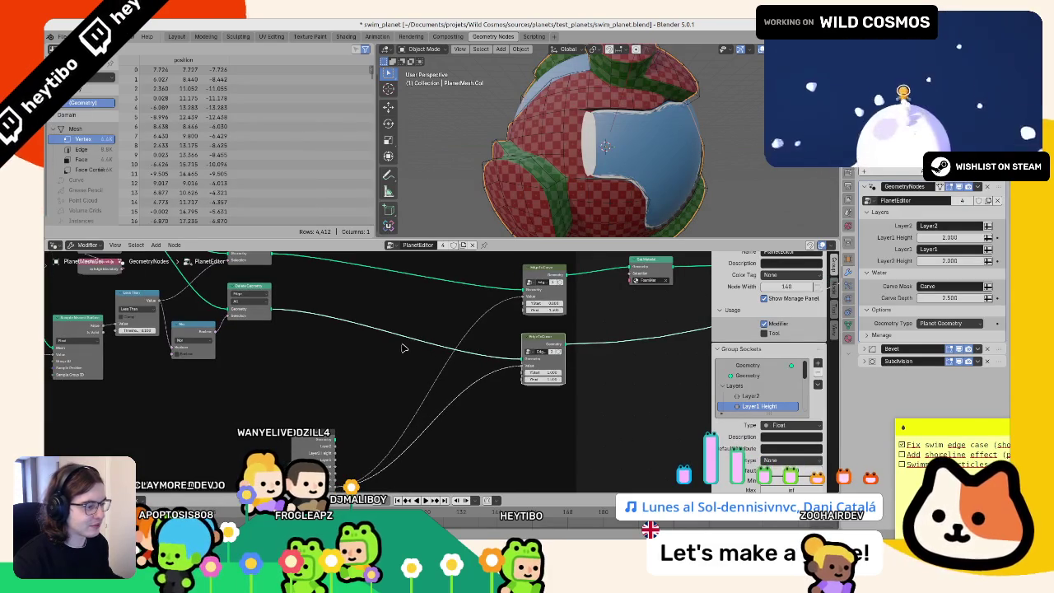
# Step: Restore the checker material preview and start searching for a Snap node
pyautogui.hotkey('ctrl', 'z')
pyautogui.scroll(1, 579, 362)
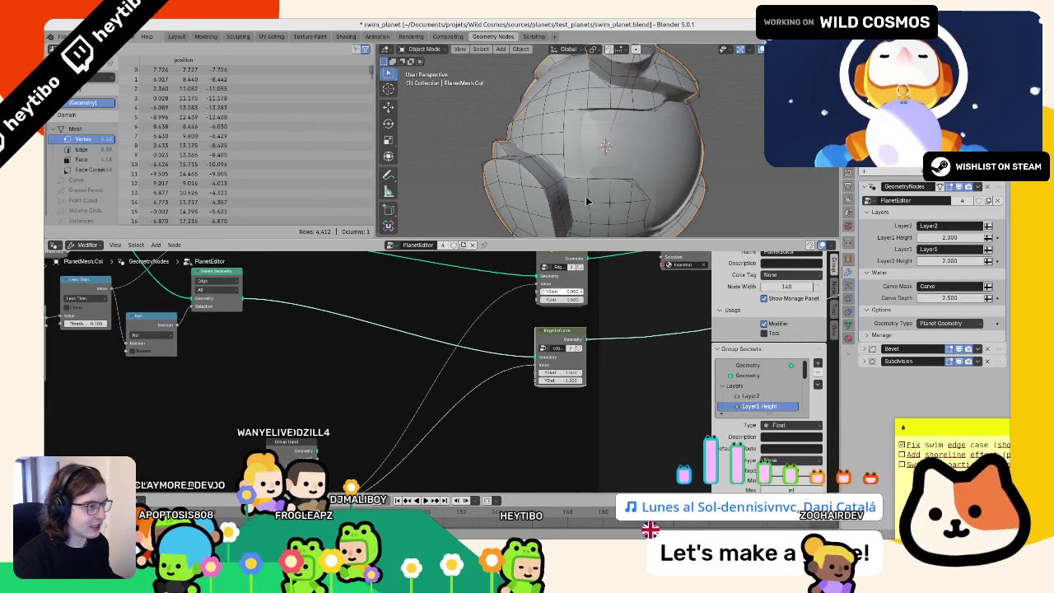
pyautogui.click(712, 246)
pyautogui.hotkey('shift', 'a')
pyautogui.write('snap')
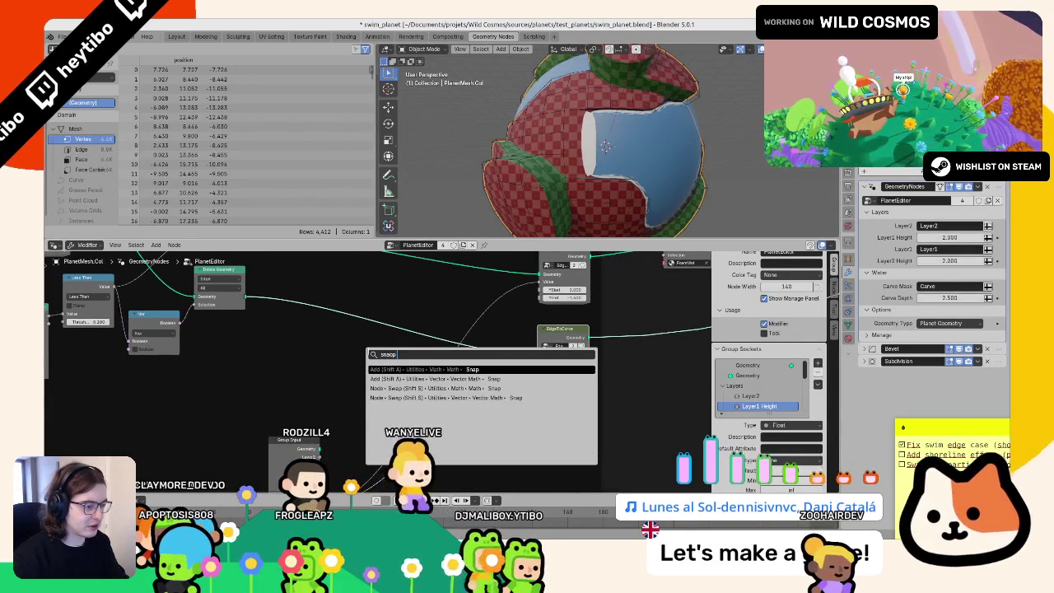
# Step: Cancel the Snap node search and bring both branch ends into view
pyautogui.press('BackSpace')
pyautogui.press('BackSpace')
pyautogui.press('BackSpace')
pyautogui.press('Escape')
pyautogui.scroll(-3, 497, 329)
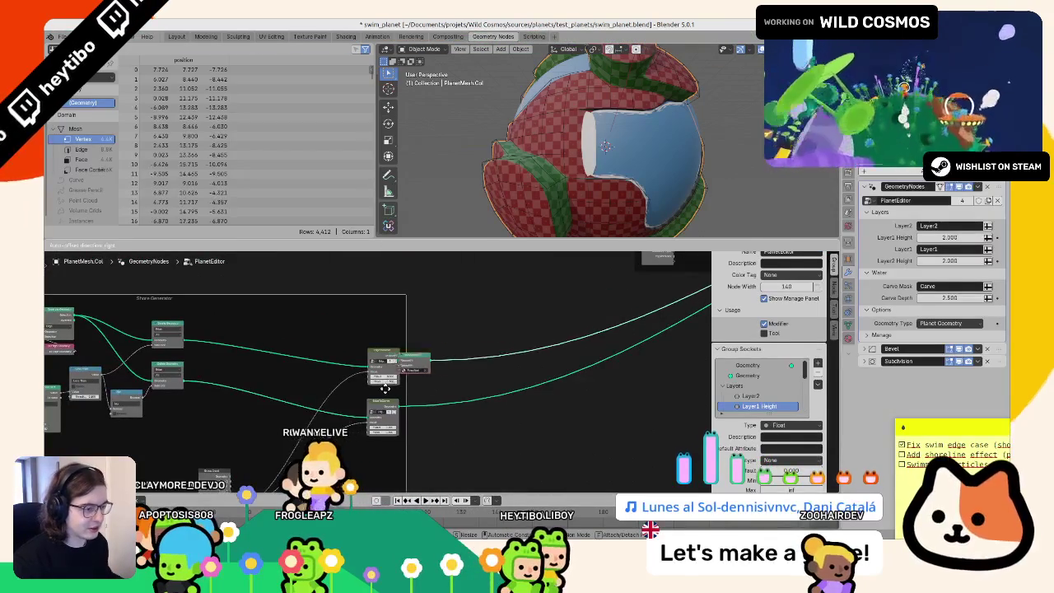
pyautogui.moveTo(510, 423)
pyautogui.mouseDown(button='middle')
pyautogui.moveTo(640, 358)
pyautogui.moveTo(554, 392)
pyautogui.mouseUp(button='middle')
pyautogui.scroll(1, 620, 353)
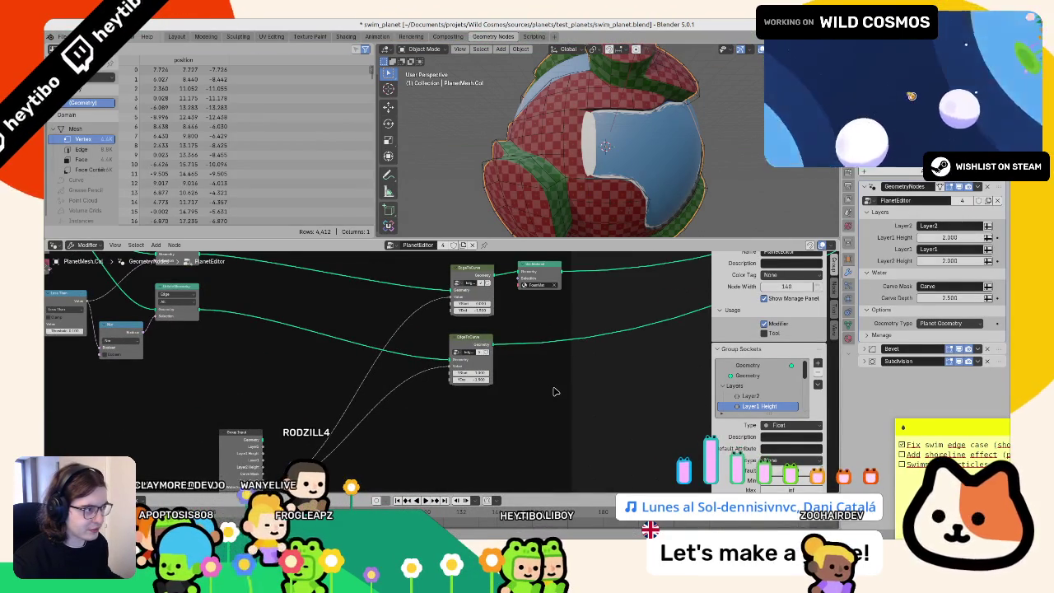
# Step: Insert a Set Position node into the lower branch
pyautogui.hotkey('shift', 'a')
pyautogui.write('shrink p')
pyautogui.press('BackSpace')
pyautogui.press('BackSpace')
pyautogui.press('BackSpace')
pyautogui.write('wrap')
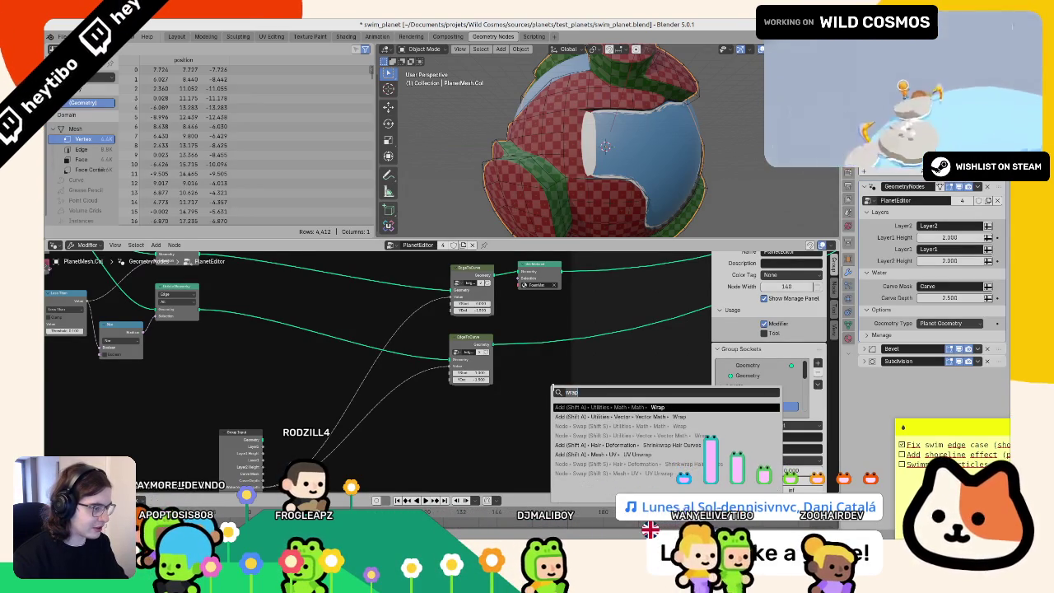
pyautogui.press('BackSpace')
pyautogui.press('BackSpace')
pyautogui.press('BackSpace')
pyautogui.write('se')
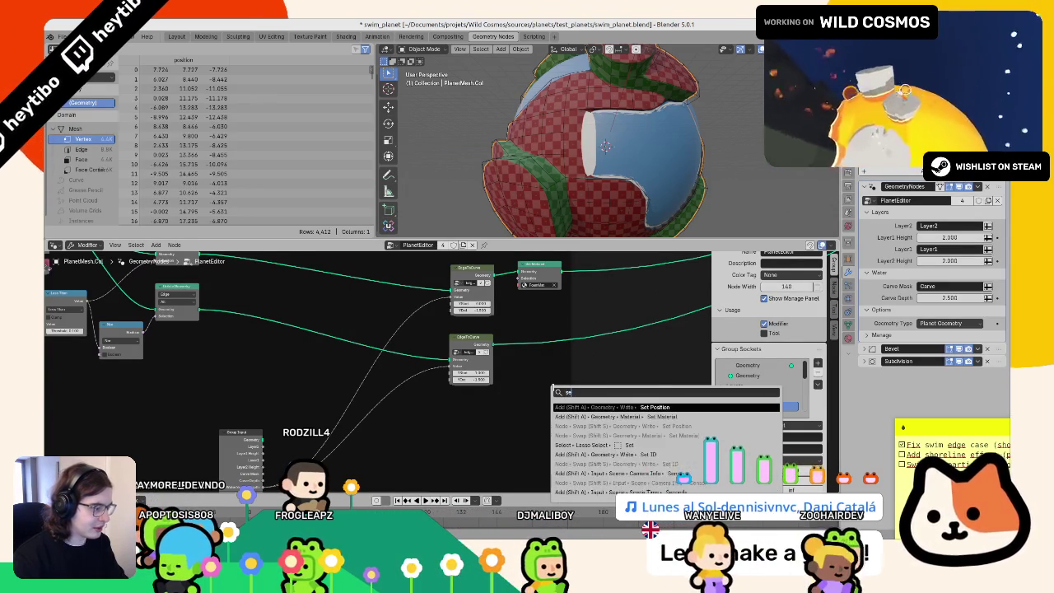
pyautogui.write('t position')
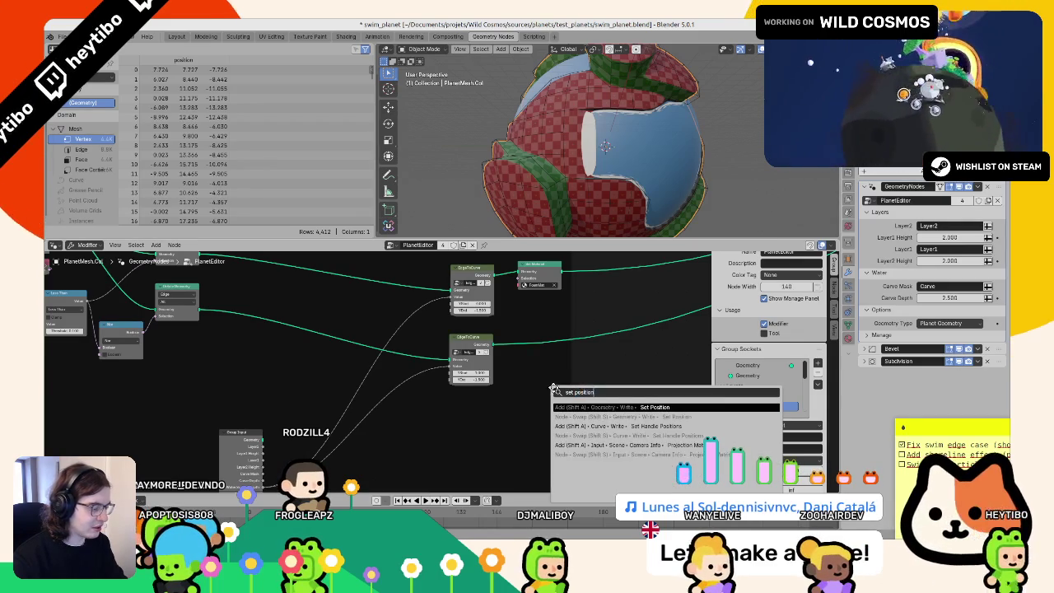
pyautogui.press('Return')
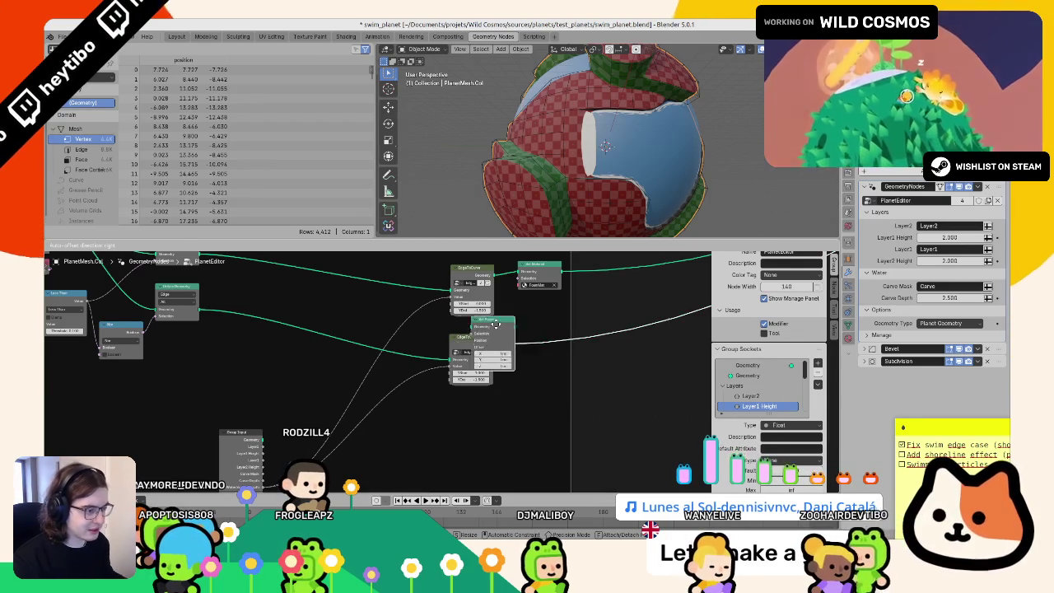
pyautogui.click(507, 329)
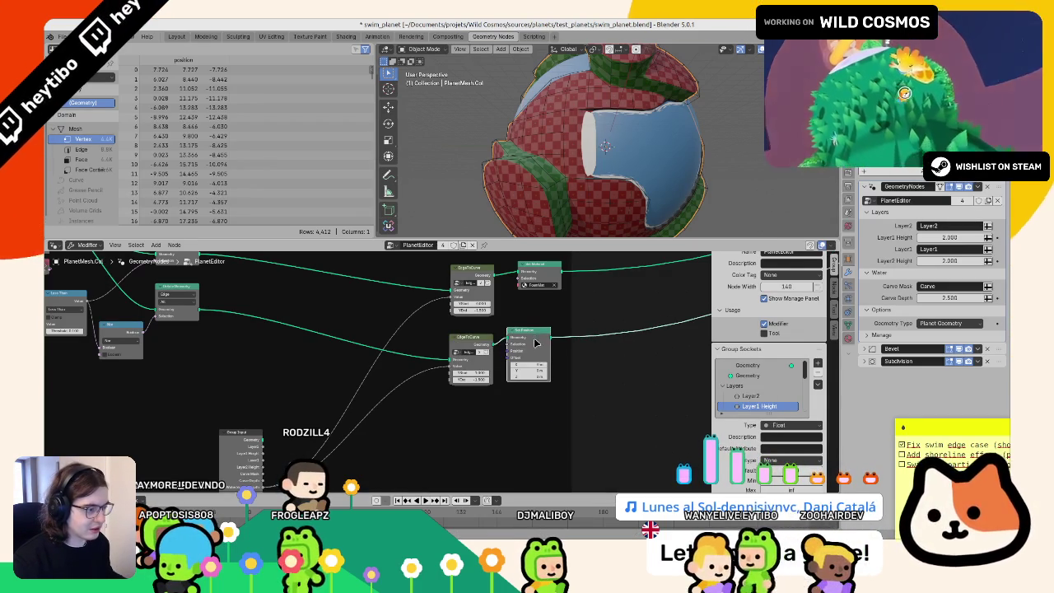
# Step: Add a Subdivide Mesh node at Level 1 after it on the lower branch
pyautogui.hotkey('shift', 'a')
pyautogui.write('sub')
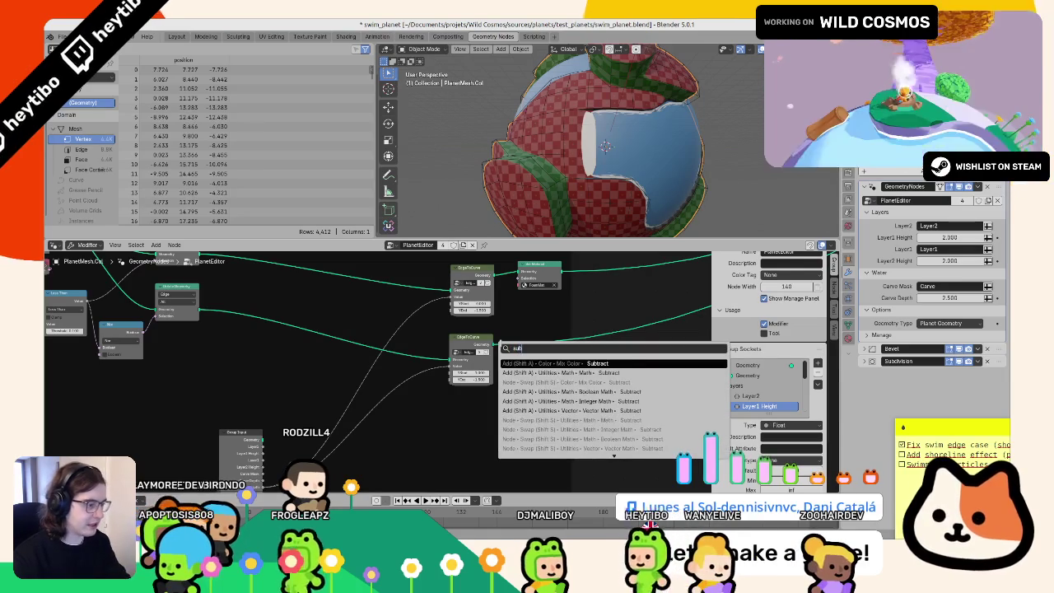
pyautogui.write('d')
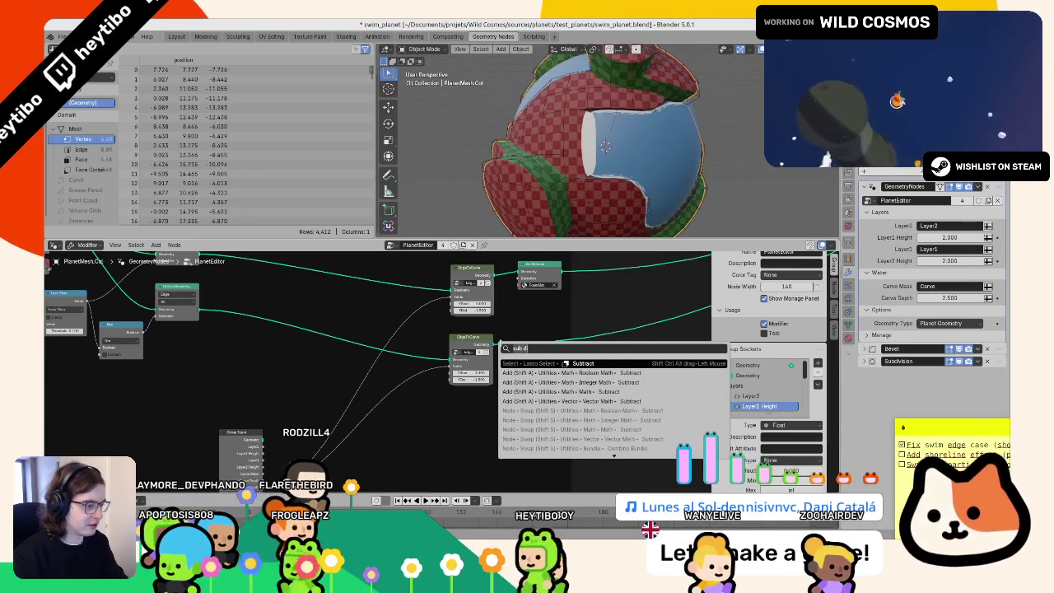
pyautogui.write('iv')
pyautogui.press('BackSpace')
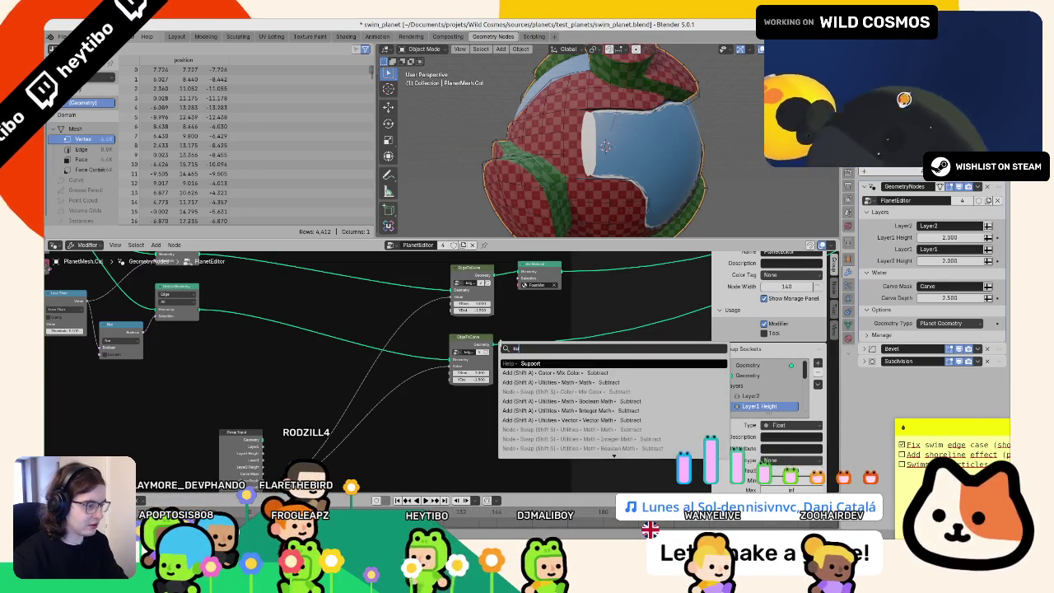
pyautogui.press('Return')
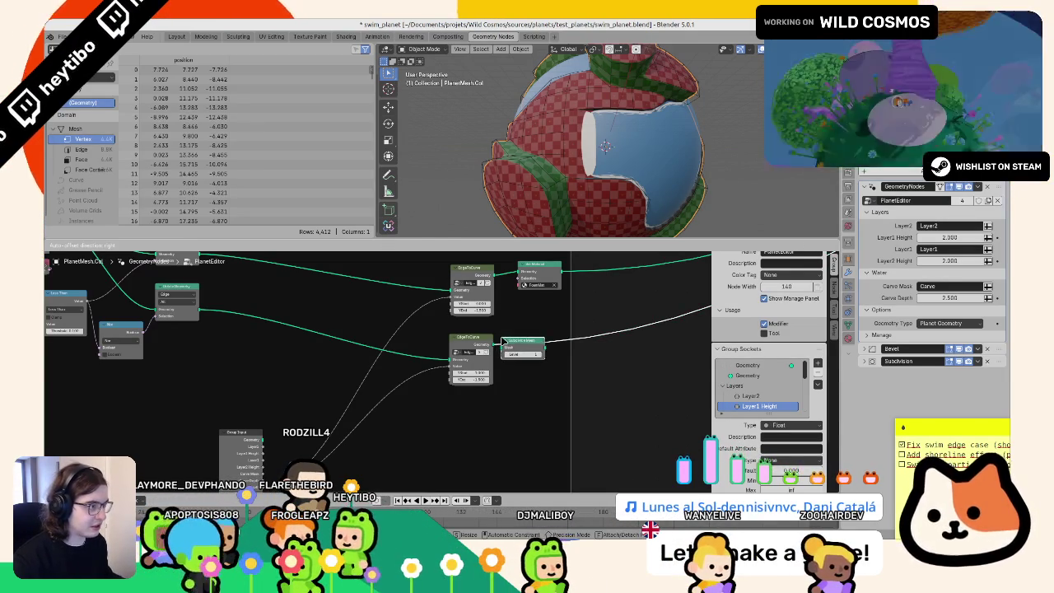
pyautogui.click(505, 340)
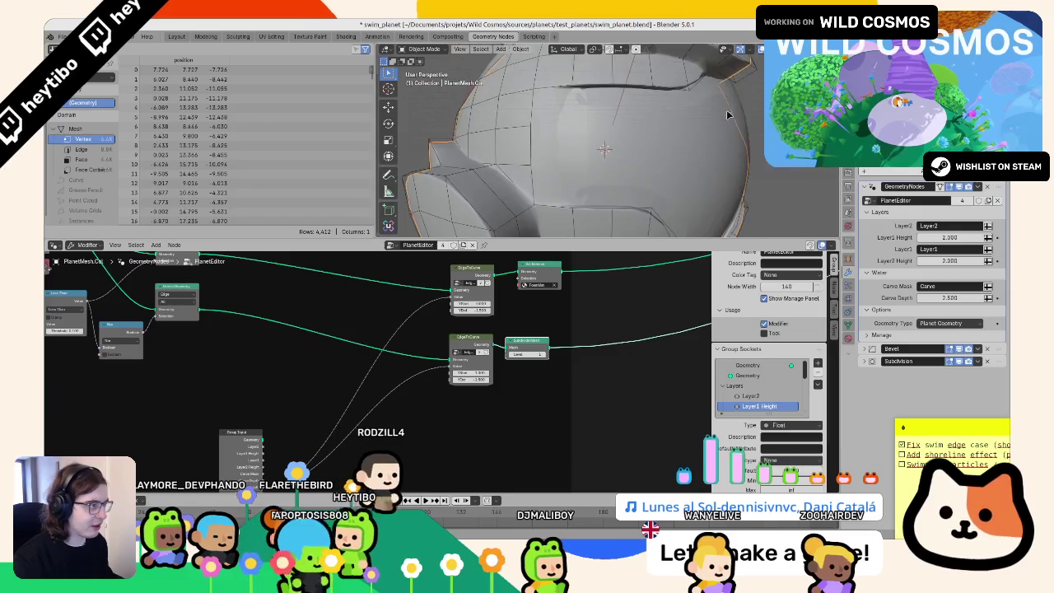
# Step: Select the WaterMesh object and orbit around the blue water sphere
pyautogui.click(750, 50)
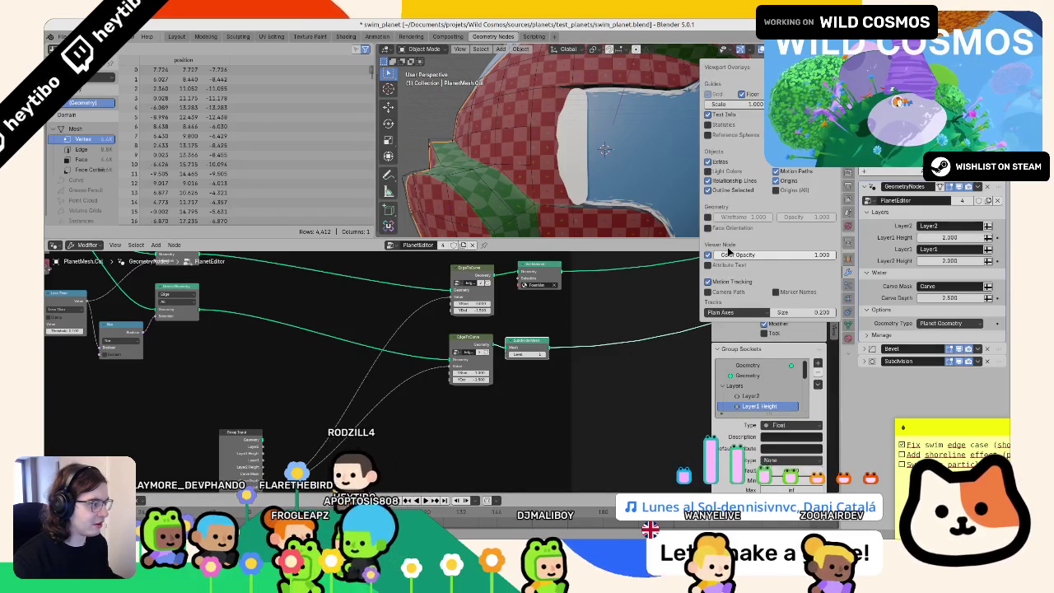
pyautogui.click(650, 164)
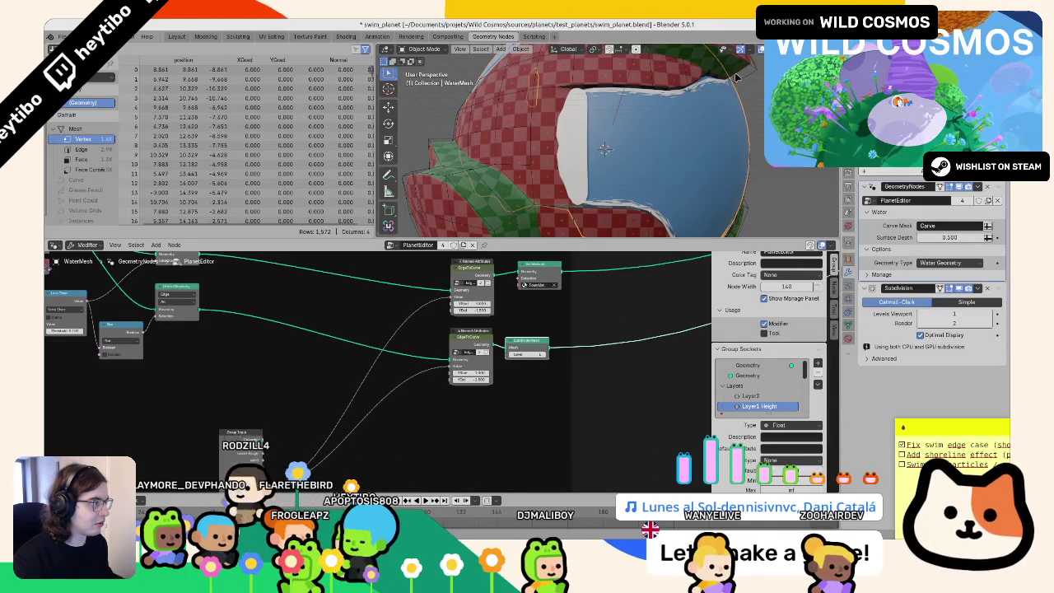
pyautogui.click(745, 50)
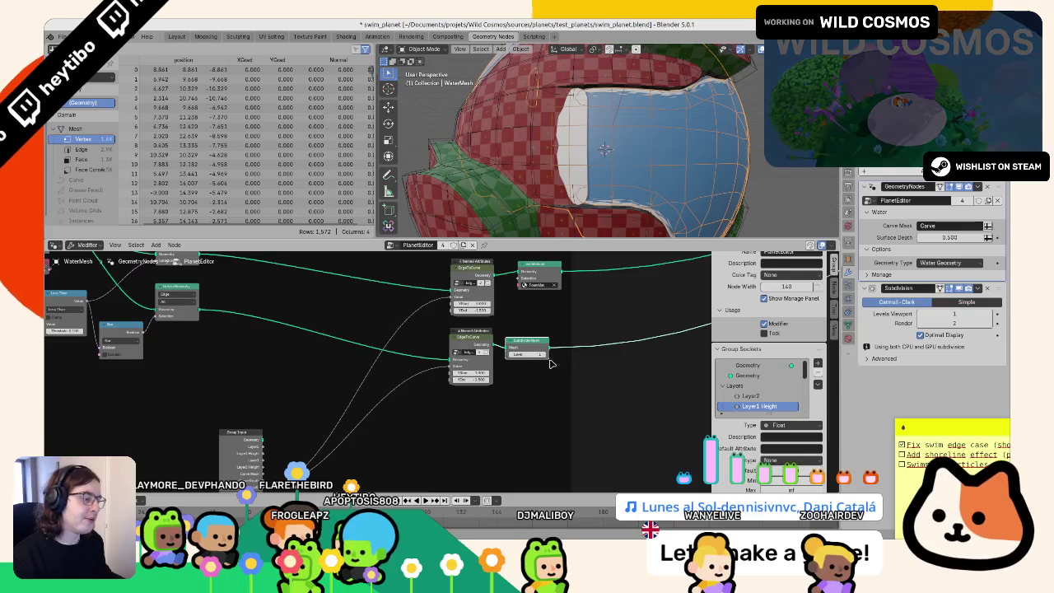
pyautogui.moveTo(568, 216)
pyautogui.mouseDown(button='middle')
pyautogui.moveTo(521, 172)
pyautogui.moveTo(551, 172)
pyautogui.mouseUp(button='middle')
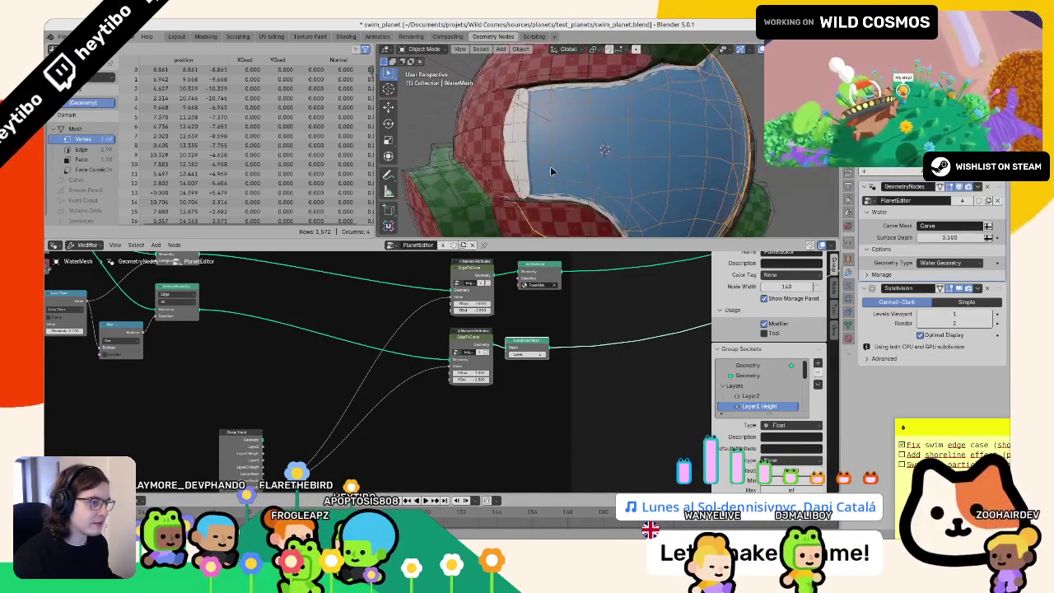
pyautogui.moveTo(509, 121); pyautogui.dragTo(566, 97, button='middle')
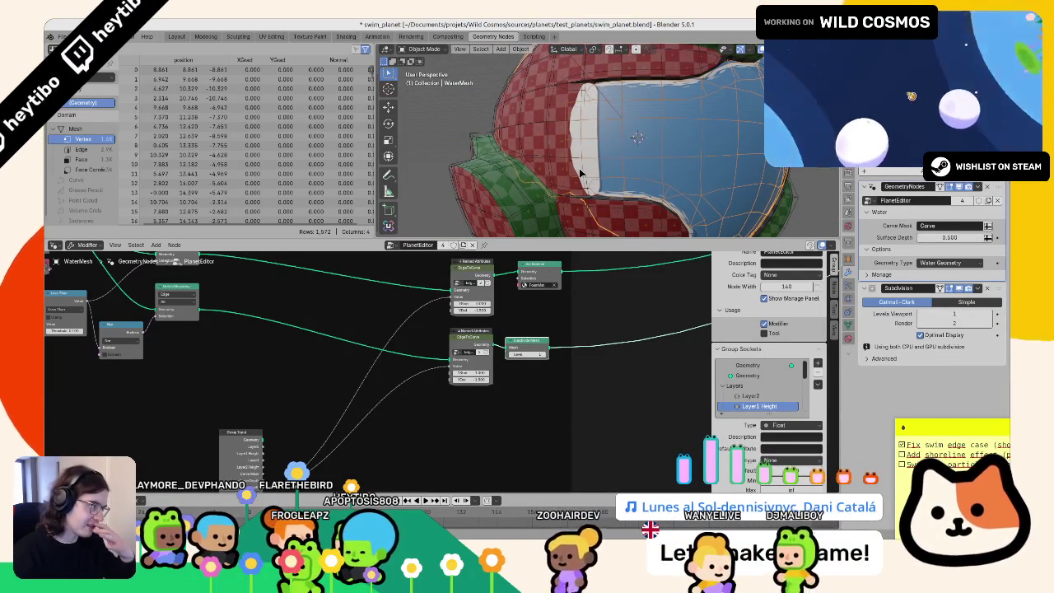
pyautogui.moveTo(560, 335); pyautogui.dragTo(558, 335, button='middle')
# Step: Search for a Mark Sharp node, then cancel without adding one
pyautogui.scroll(1, 558, 335)
pyautogui.press('F3')
pyautogui.write('marke')
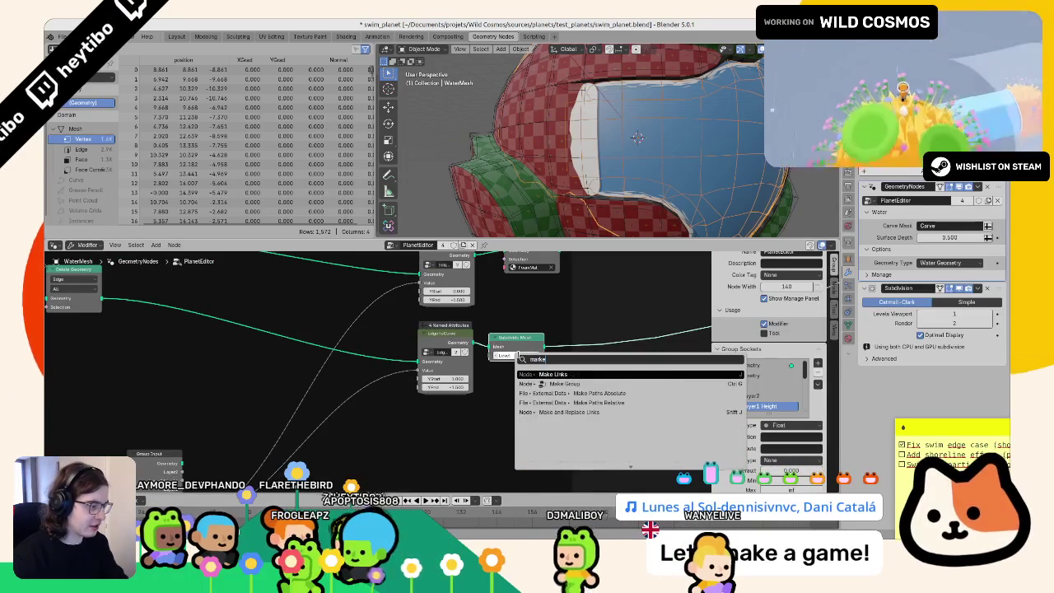
pyautogui.press('BackSpace')
pyautogui.press('BackSpace')
pyautogui.press('BackSpace')
pyautogui.write('sharp')
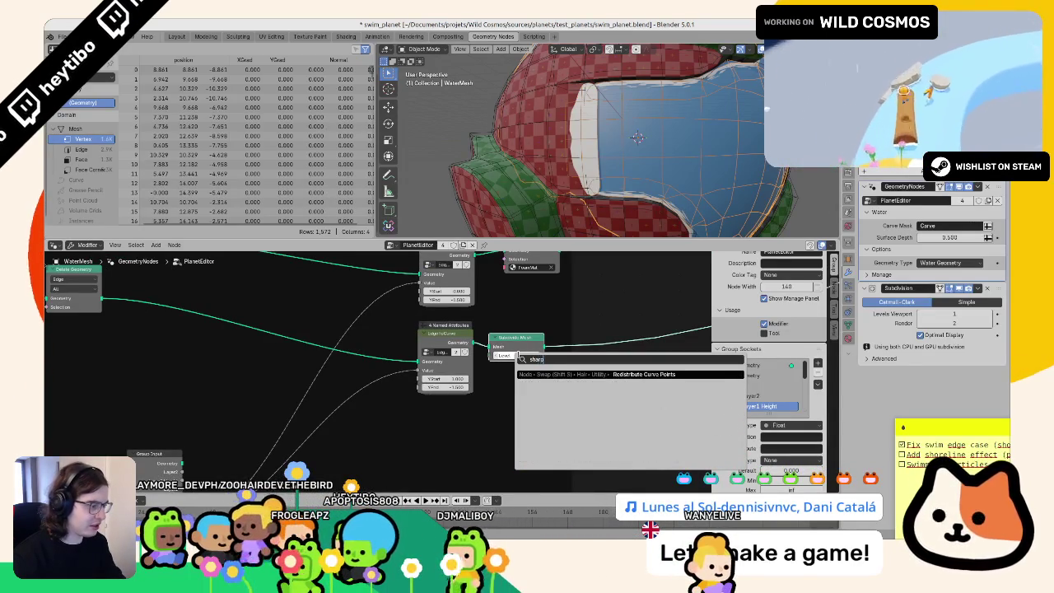
pyautogui.press('BackSpace')
pyautogui.press('BackSpace')
pyautogui.press('BackSpace')
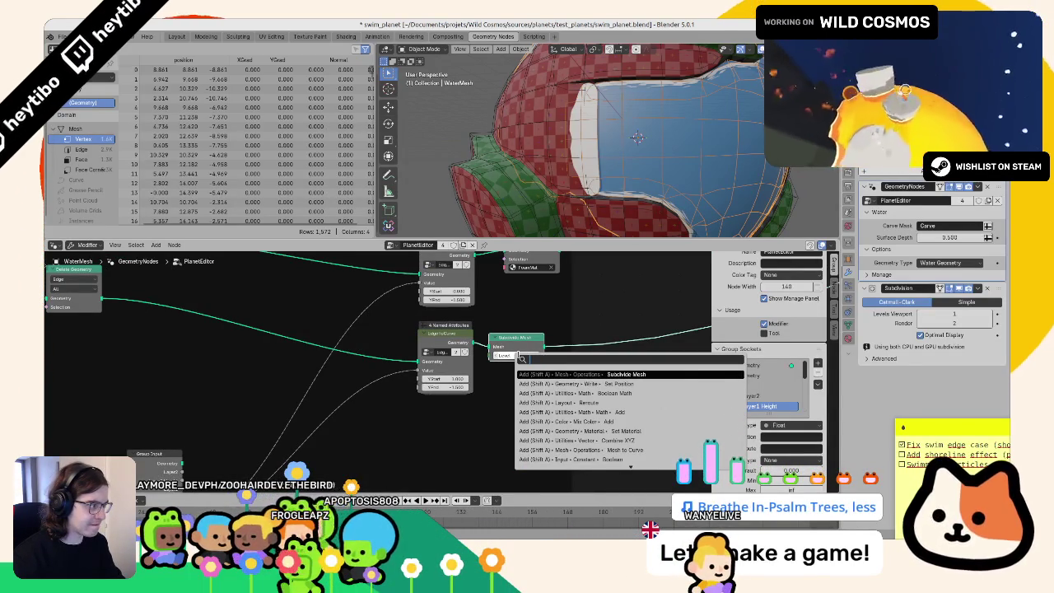
pyautogui.press('Escape')
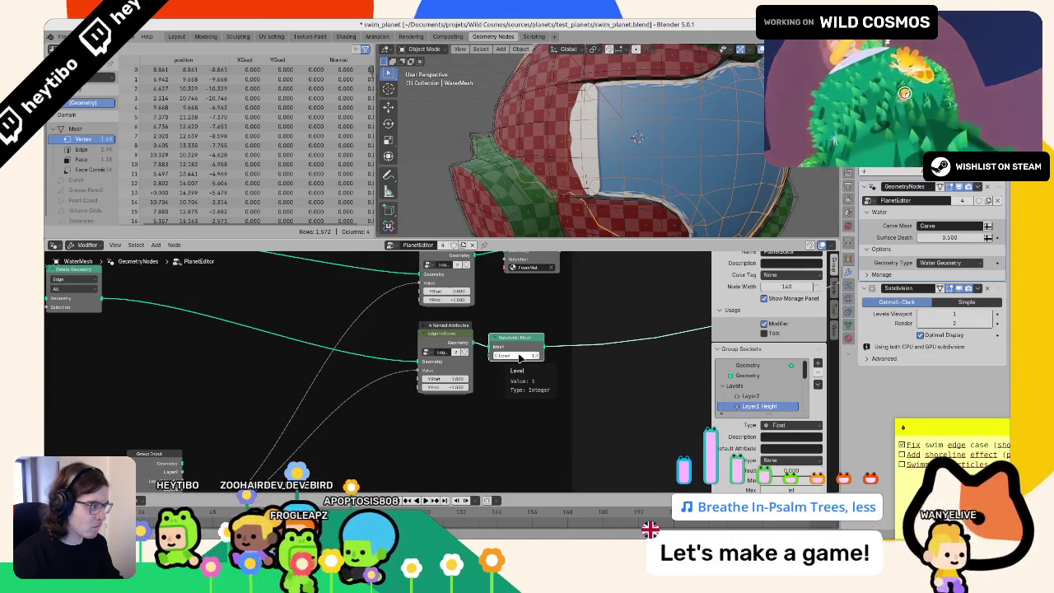
# Step: Set the water Subdivision modifier's Levels Viewport to 0, leaving 437 vertices
pyautogui.click(921, 315)
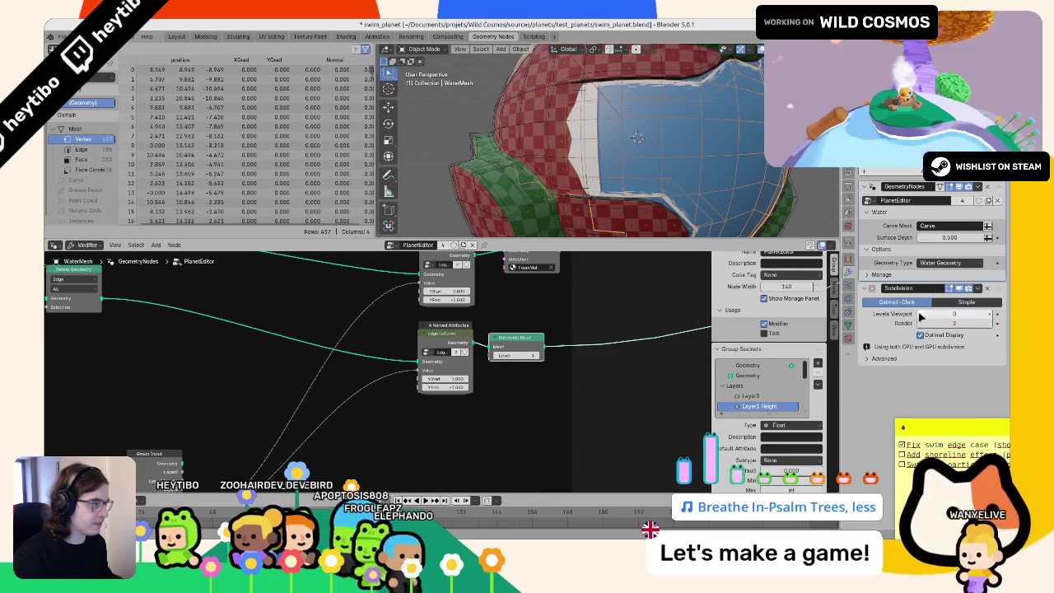
pyautogui.hotkey('ctrl', 'z')
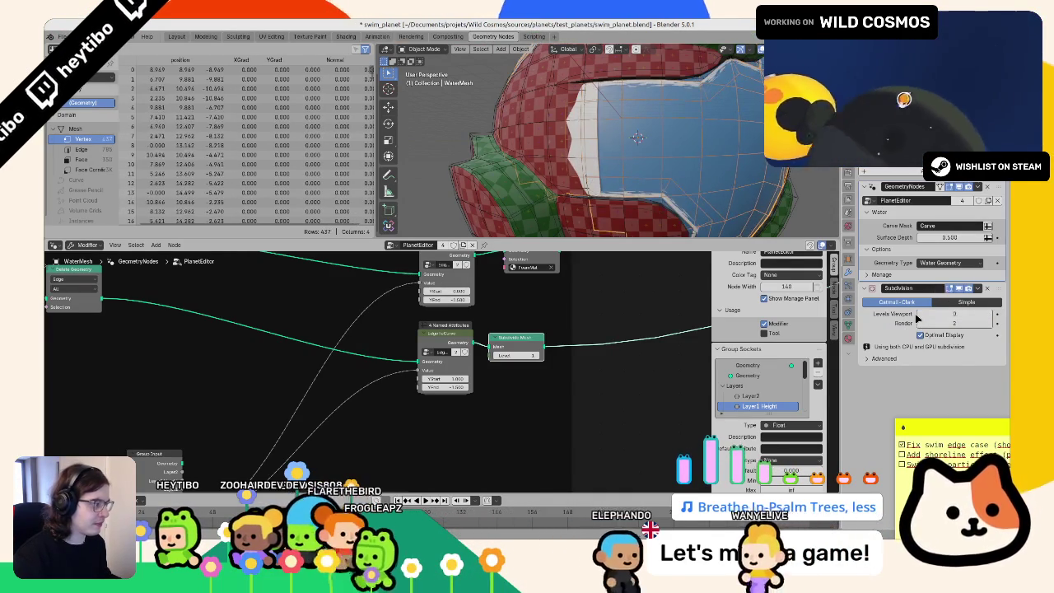
pyautogui.hotkey('shift', 'd')
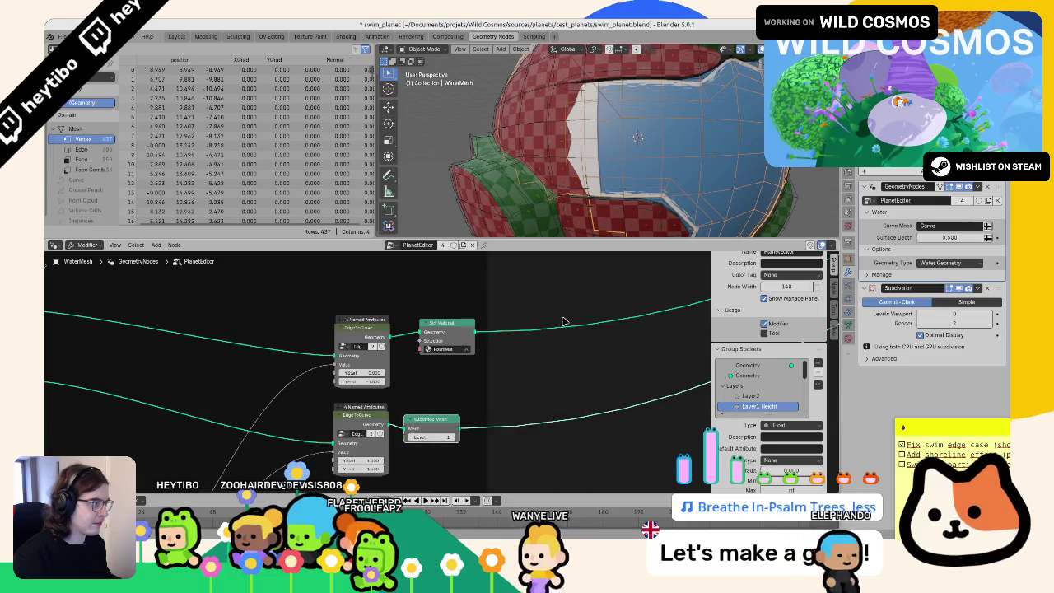
pyautogui.press('Escape')
pyautogui.scroll(-4, 553, 341)
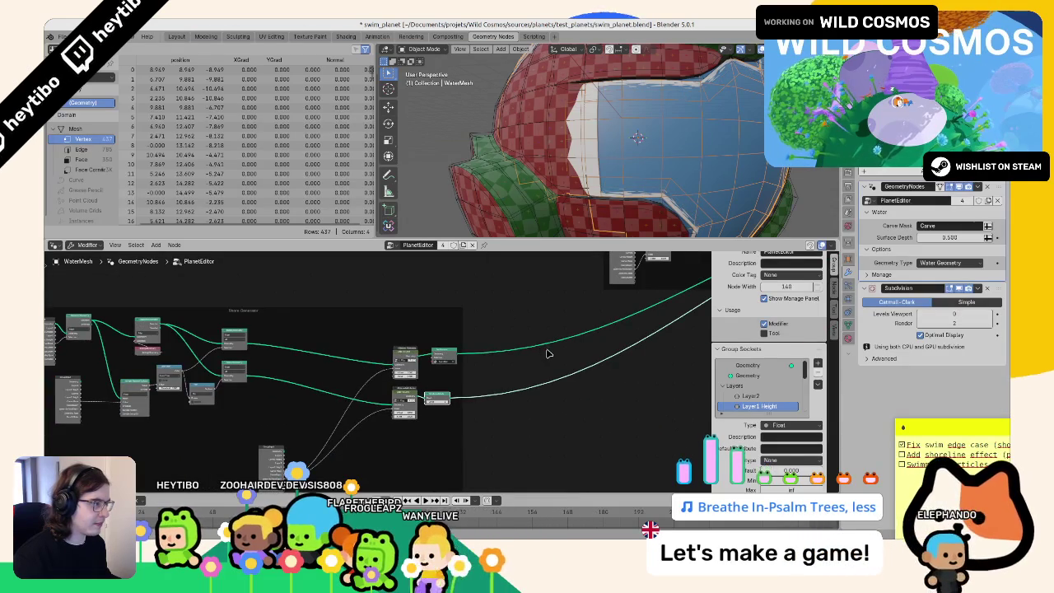
pyautogui.scroll(1, 550, 355)
pyautogui.hotkey('ctrl', 'shift', 'z')
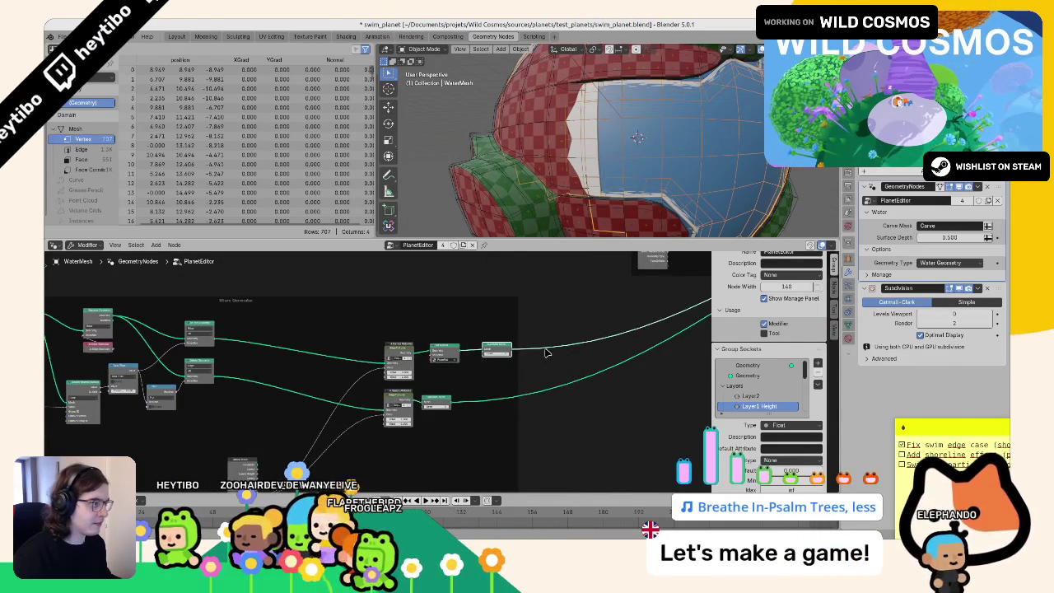
pyautogui.hotkey('ctrl', 'z')
pyautogui.moveTo(415, 362); pyautogui.dragTo(599, 358, button='middle')
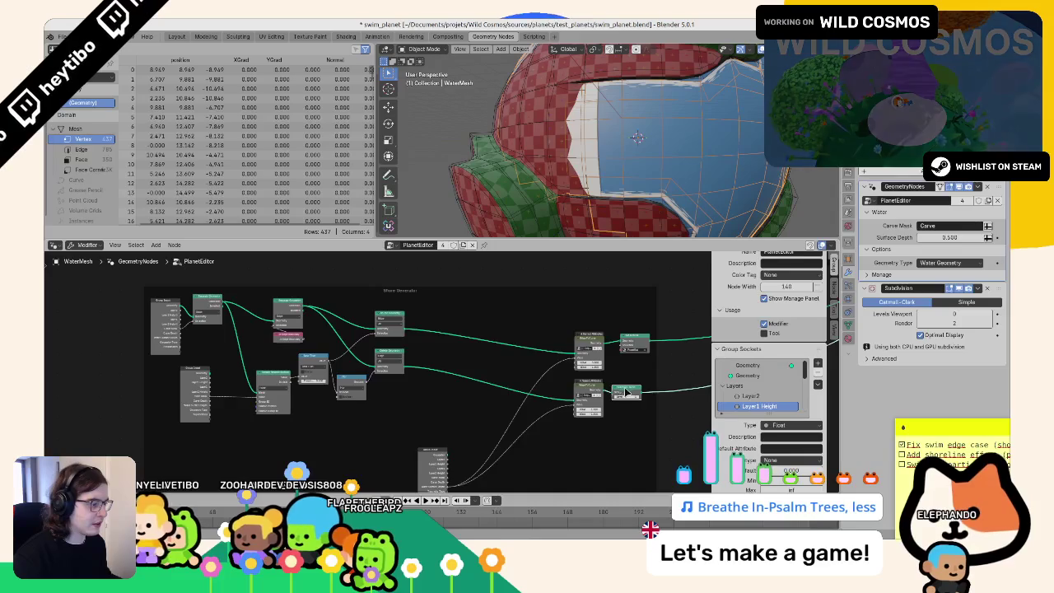
pyautogui.press('g')
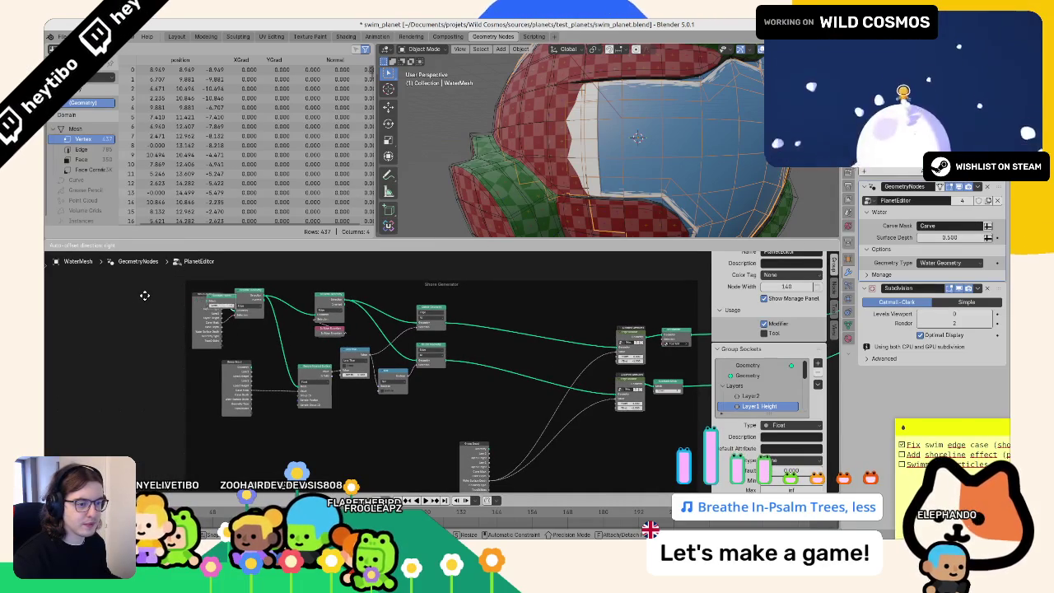
pyautogui.click(144, 295)
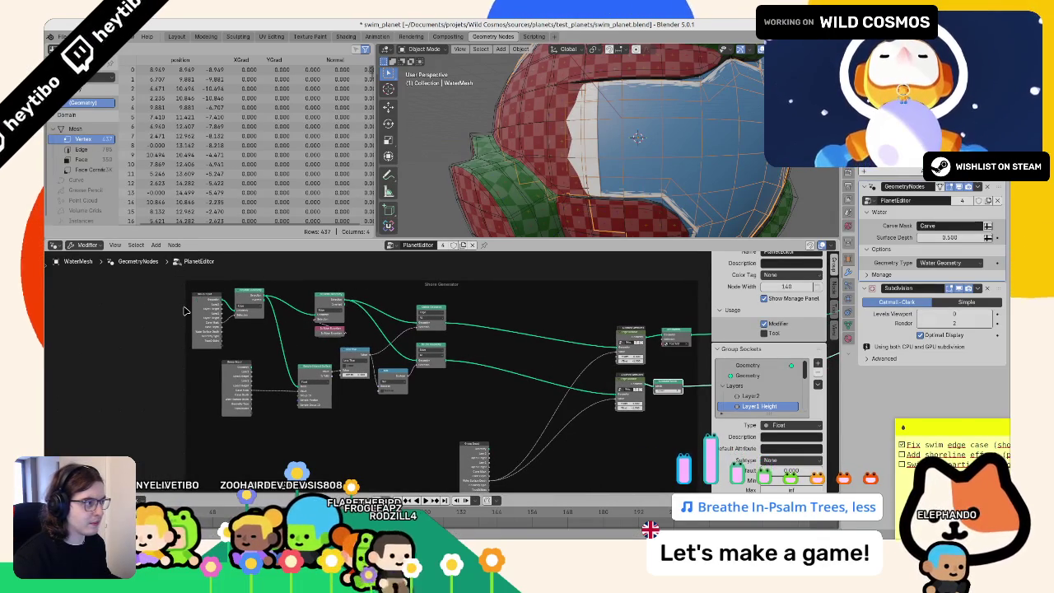
pyautogui.scroll(2, 405, 366)
pyautogui.scroll(2, 405, 366)
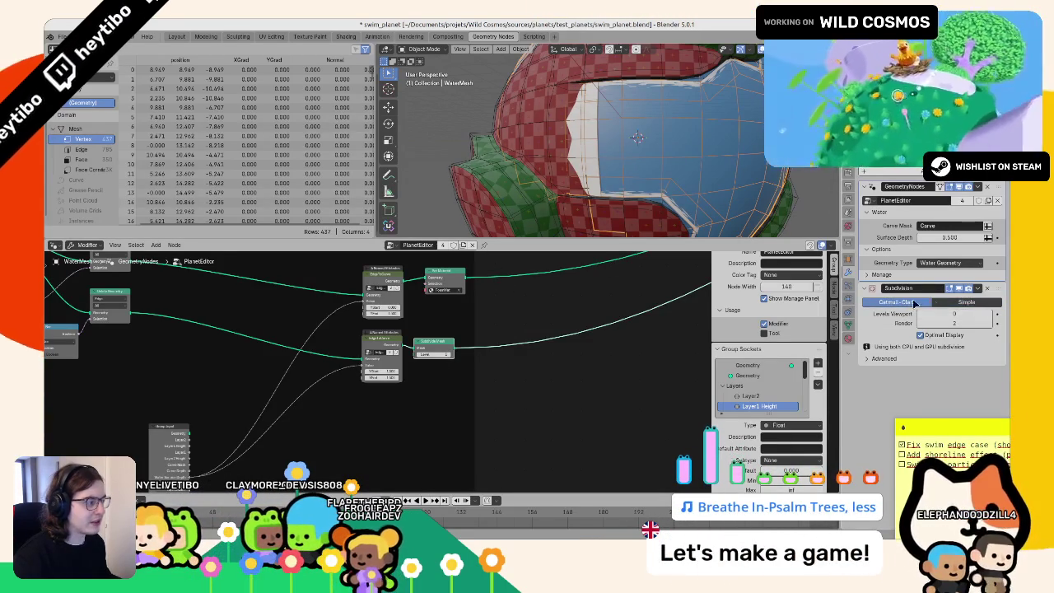
pyautogui.click(991, 315)
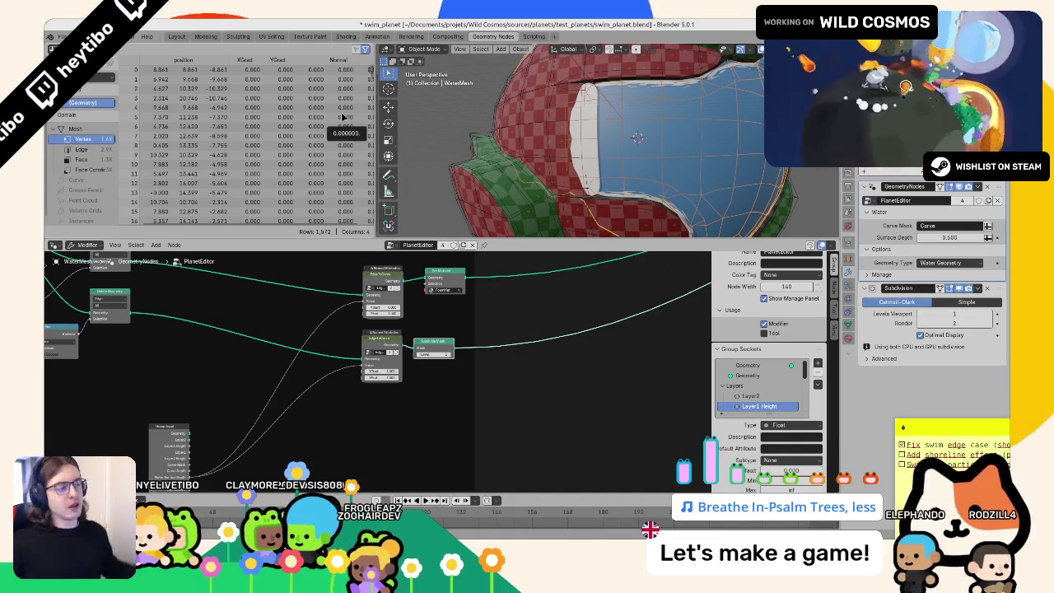
# Step: Orbit to the water edge and raise the Subdivide Mesh node's Level value
pyautogui.moveTo(494, 165); pyautogui.dragTo(535, 165, button='middle')
pyautogui.scroll(2, 523, 327)
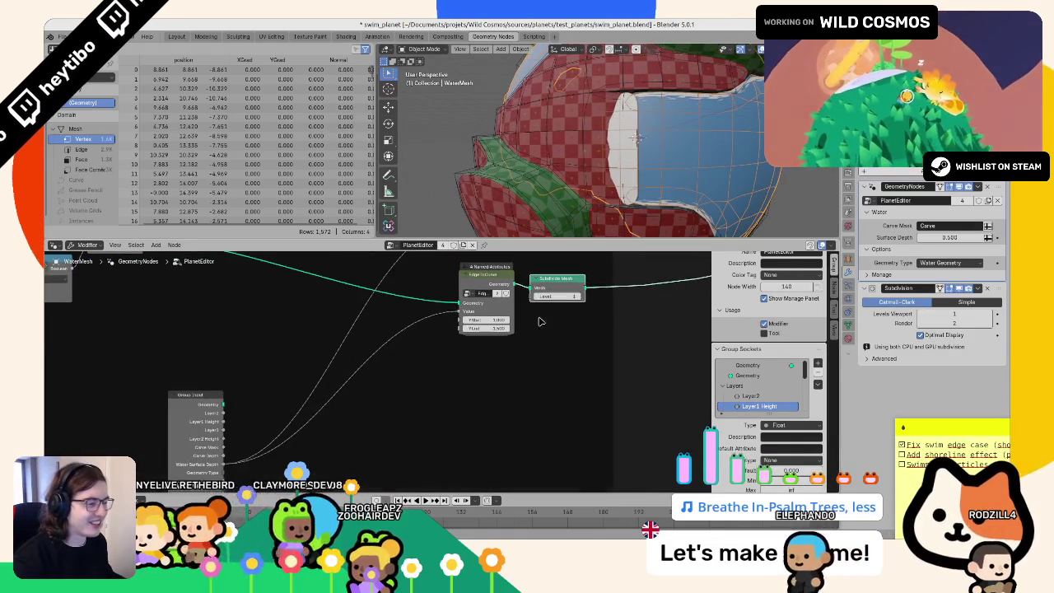
pyautogui.click(539, 298)
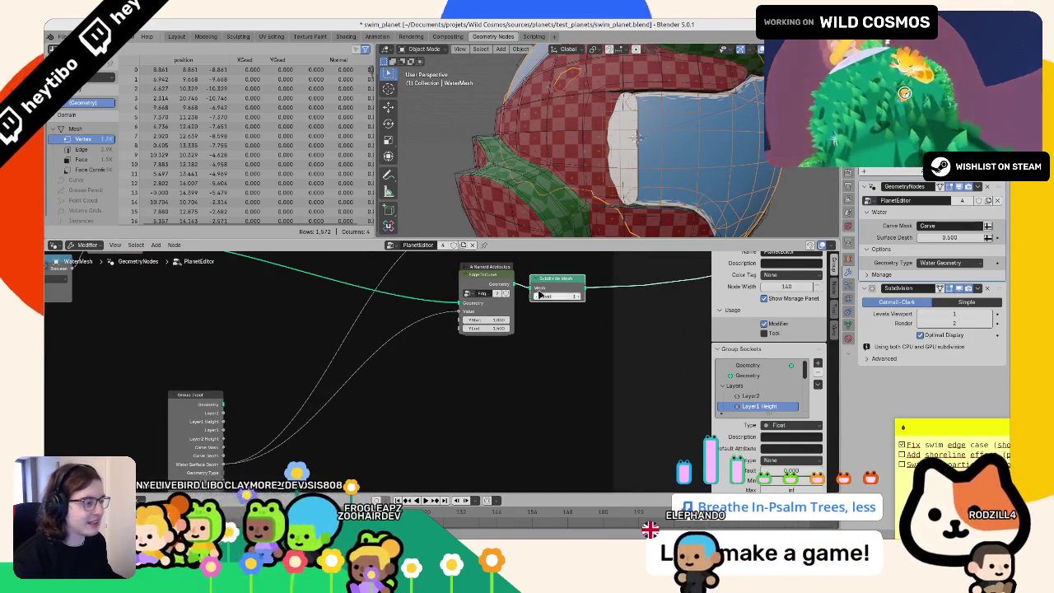
pyautogui.click(539, 301)
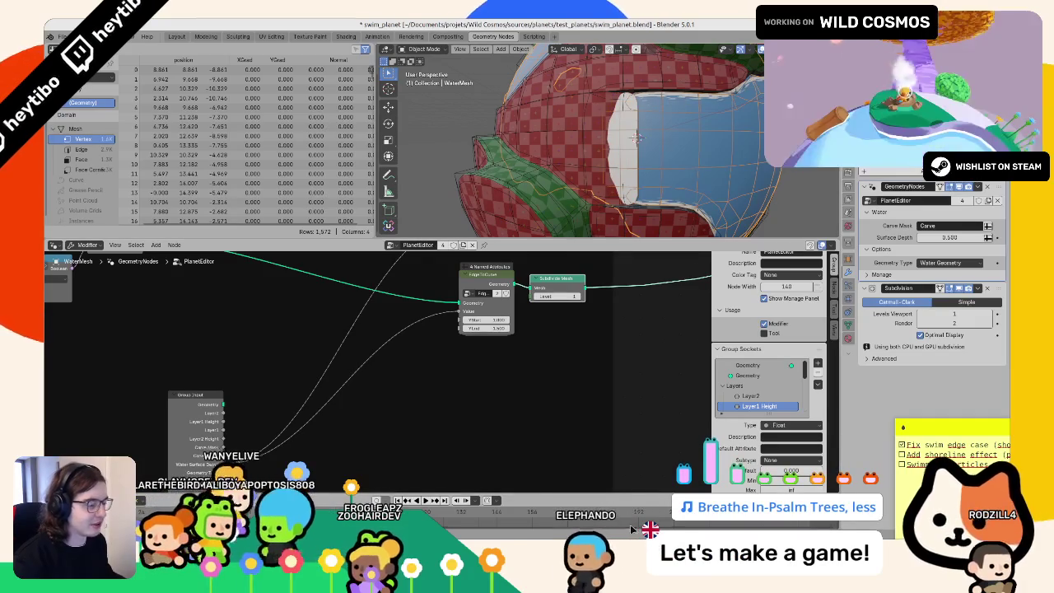
pyautogui.hotkey('alt', 'Tab')
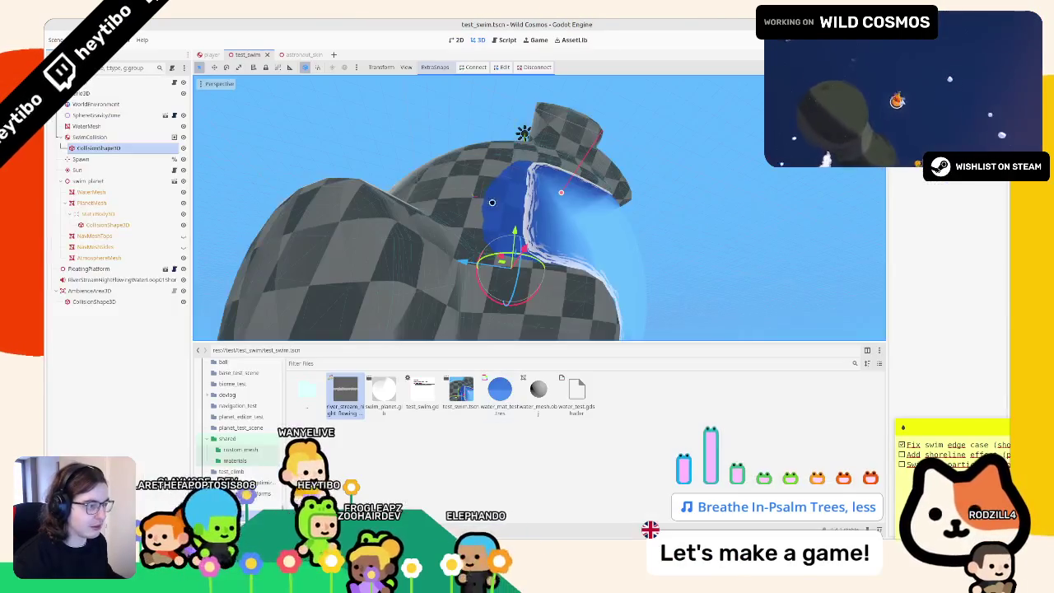
# Step: Orbit Godot's viewport around the test_swim.tscn water mesh, then return to Blender
pyautogui.moveTo(467, 202); pyautogui.dragTo(444, 168, button='middle')
pyautogui.scroll(3, 435, 170)
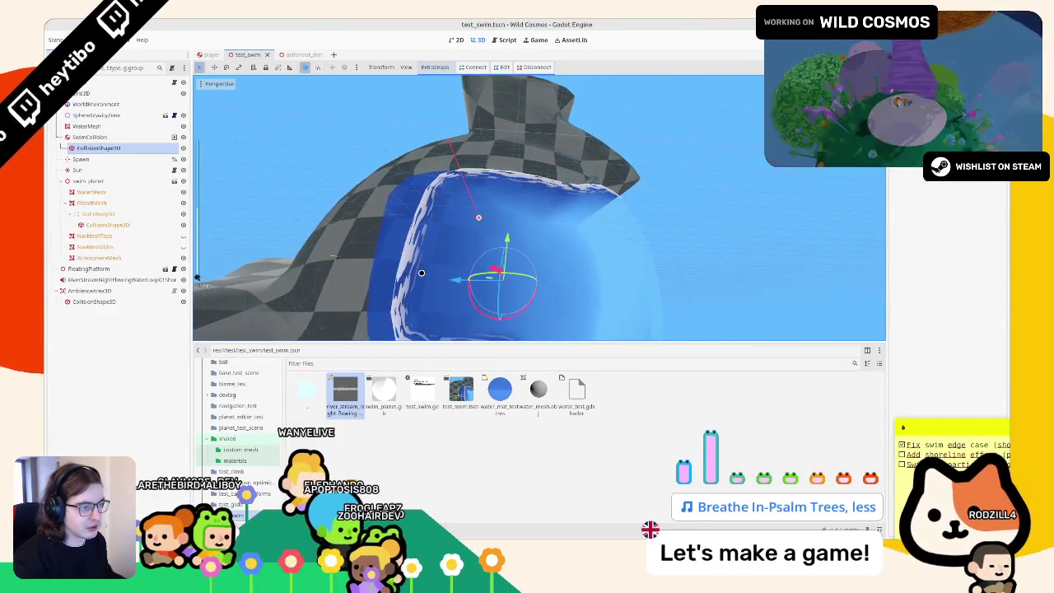
pyautogui.moveTo(397, 308); pyautogui.dragTo(427, 230, button='middle')
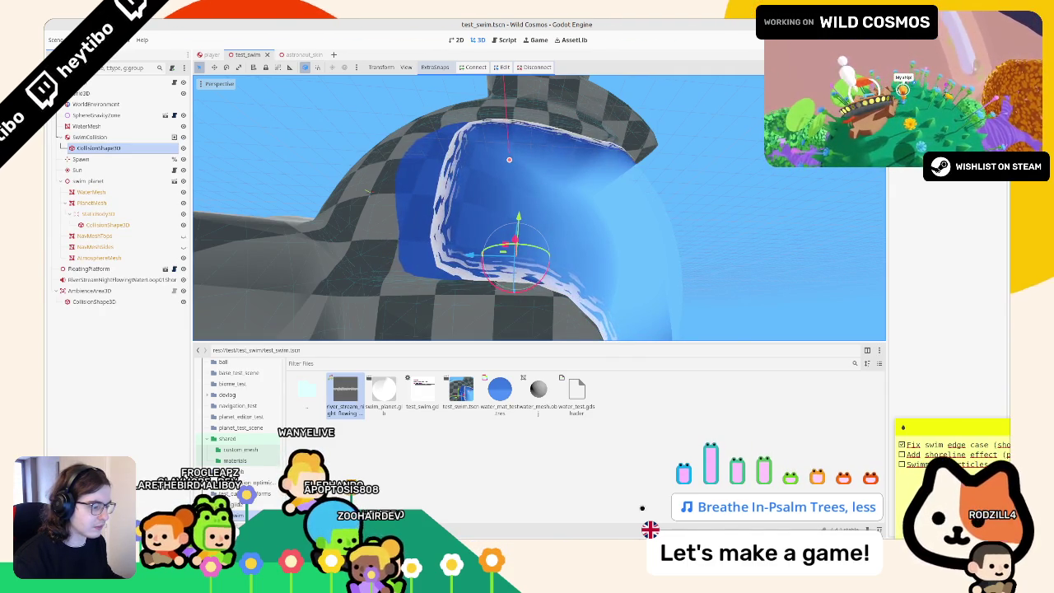
pyautogui.hotkey('alt', 'Tab')
pyautogui.moveTo(576, 165)
pyautogui.mouseDown(button='middle')
pyautogui.moveTo(542, 187)
pyautogui.moveTo(526, 220)
pyautogui.mouseUp(button='middle')
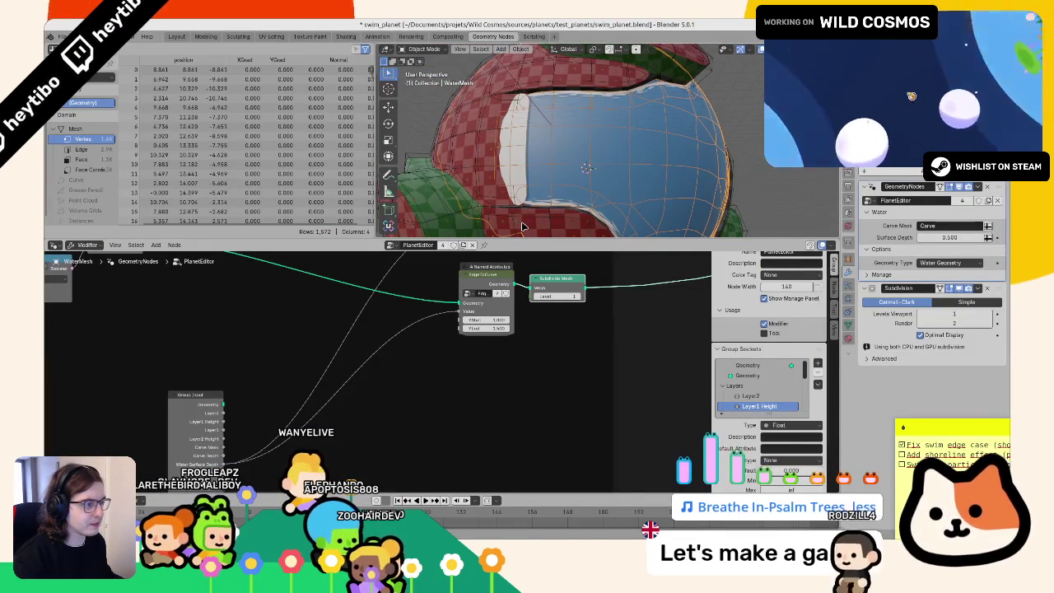
# Step: Place a Set Position node right after Subdivide Mesh and adjust its offset
pyautogui.moveTo(521, 334); pyautogui.dragTo(439, 369, button='middle')
pyautogui.press('F3')
pyautogui.write('set p')
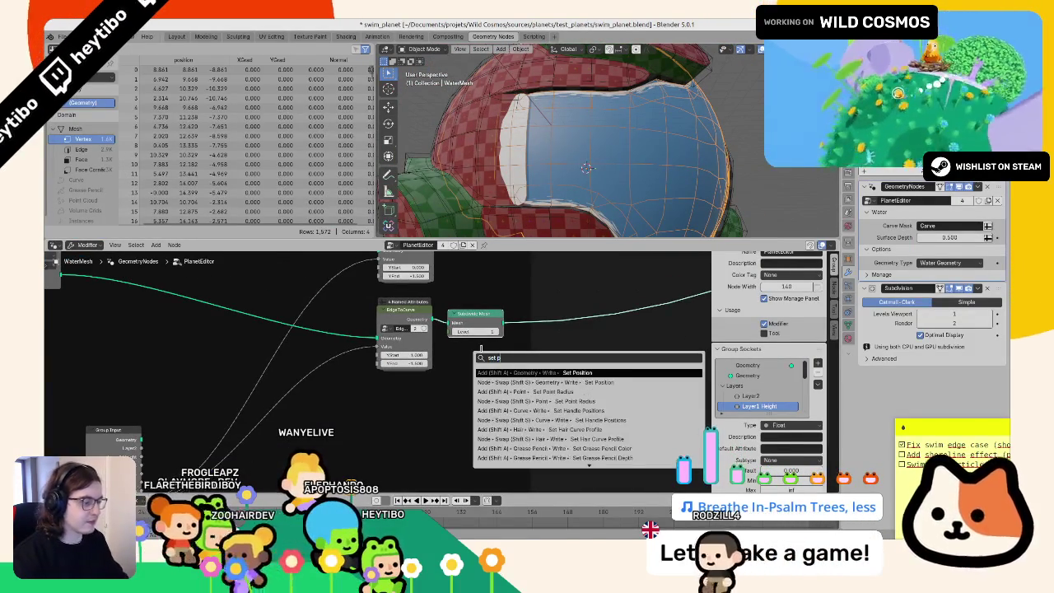
pyautogui.press('Return')
pyautogui.click(533, 319)
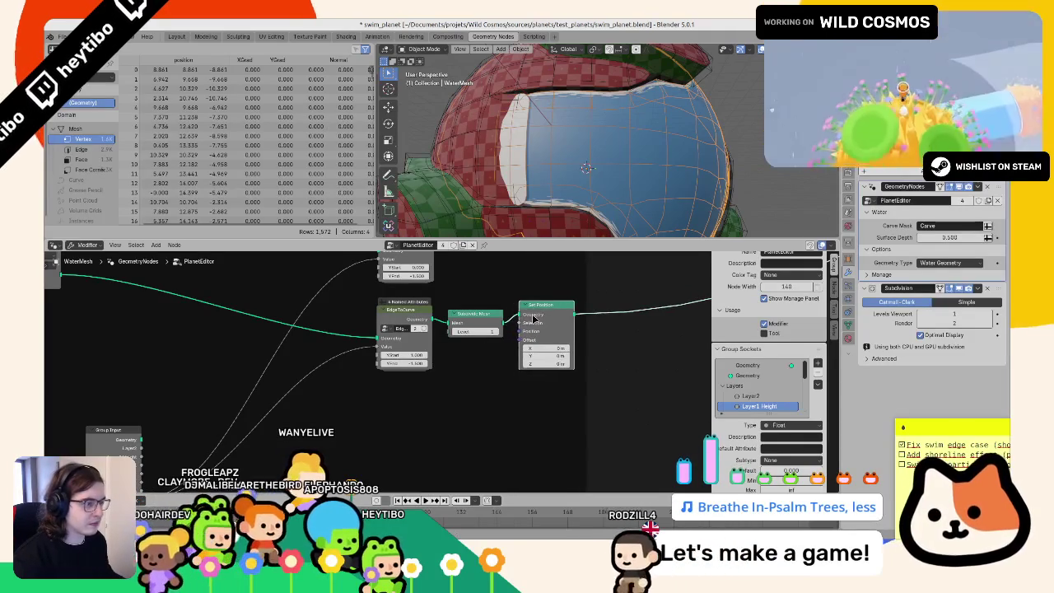
pyautogui.moveTo(497, 390); pyautogui.dragTo(499, 387, button='middle')
pyautogui.moveTo(548, 351); pyautogui.dragTo(554, 358)
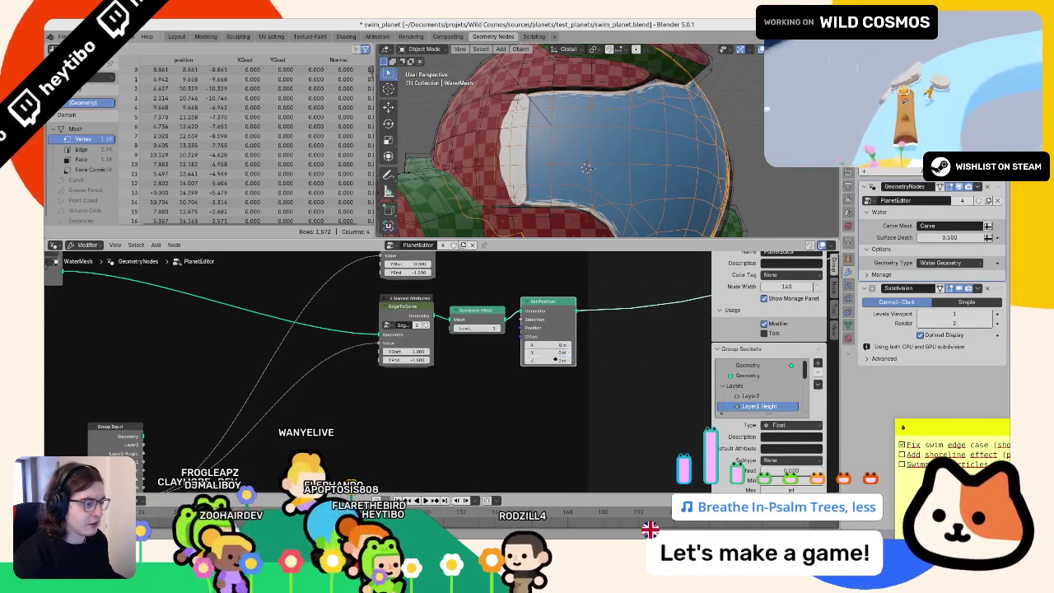
# Step: Add another Group Input node in free space near Set Position
pyautogui.moveTo(556, 358); pyautogui.dragTo(634, 340, button='middle')
pyautogui.hotkey('shift', 'a')
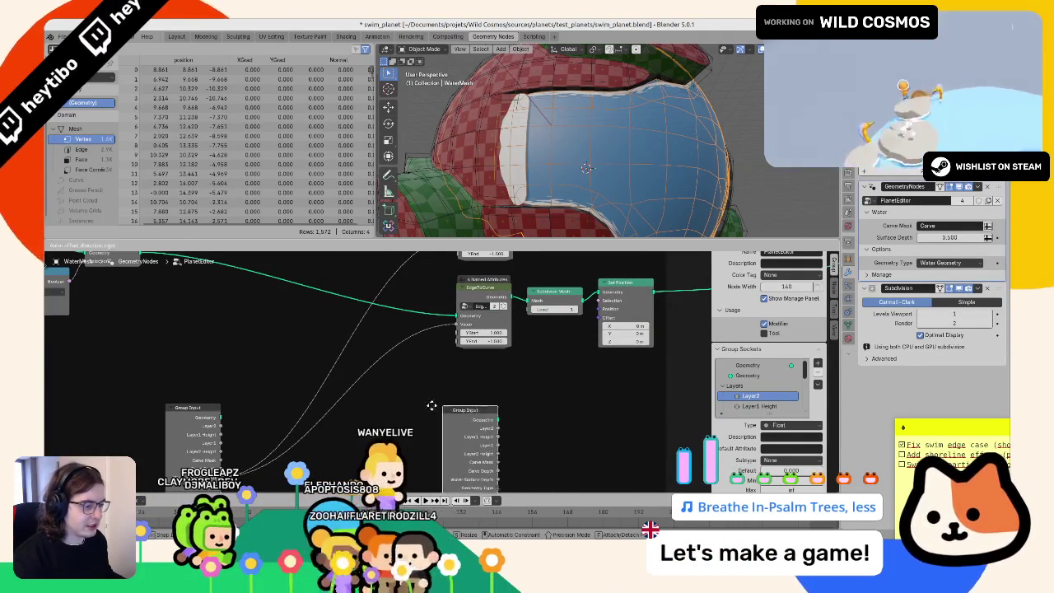
pyautogui.click(463, 413)
pyautogui.moveTo(462, 413); pyautogui.dragTo(693, 273, button='middle')
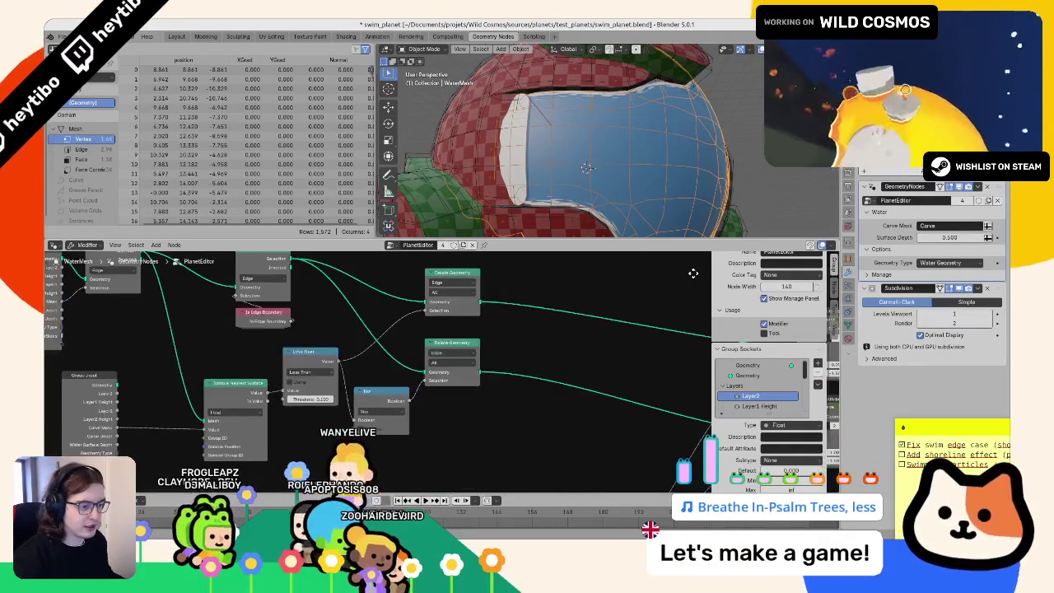
pyautogui.moveTo(337, 348); pyautogui.dragTo(565, 358, button='middle')
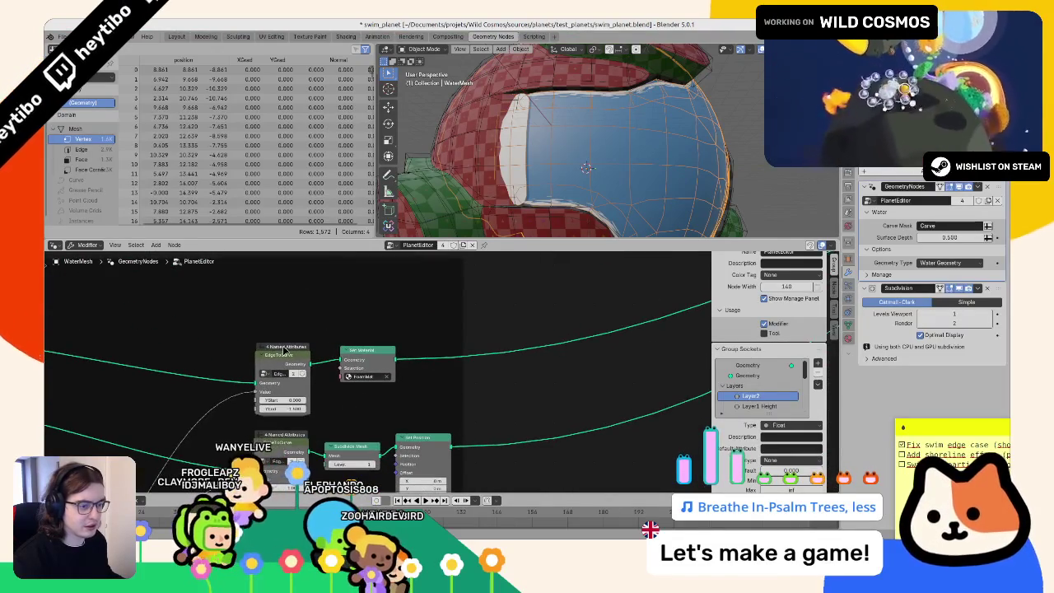
# Step: Inspect the EdgeToCurve group's Store Named Attribute node, then add a Normal node
pyautogui.press('Tab')
pyautogui.moveTo(499, 291); pyautogui.dragTo(520, 346, button='middle')
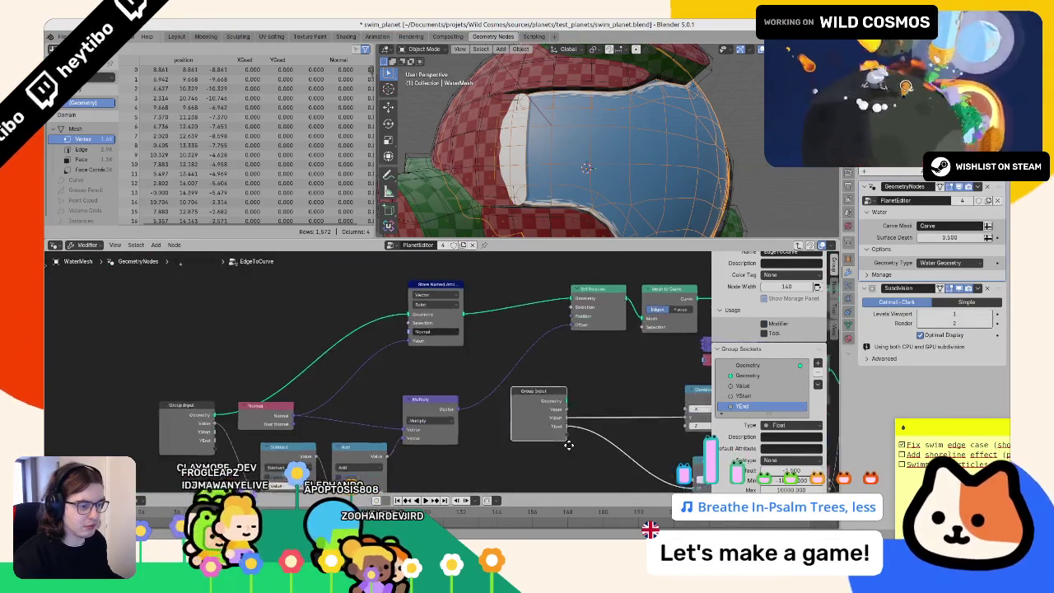
pyautogui.click(454, 283)
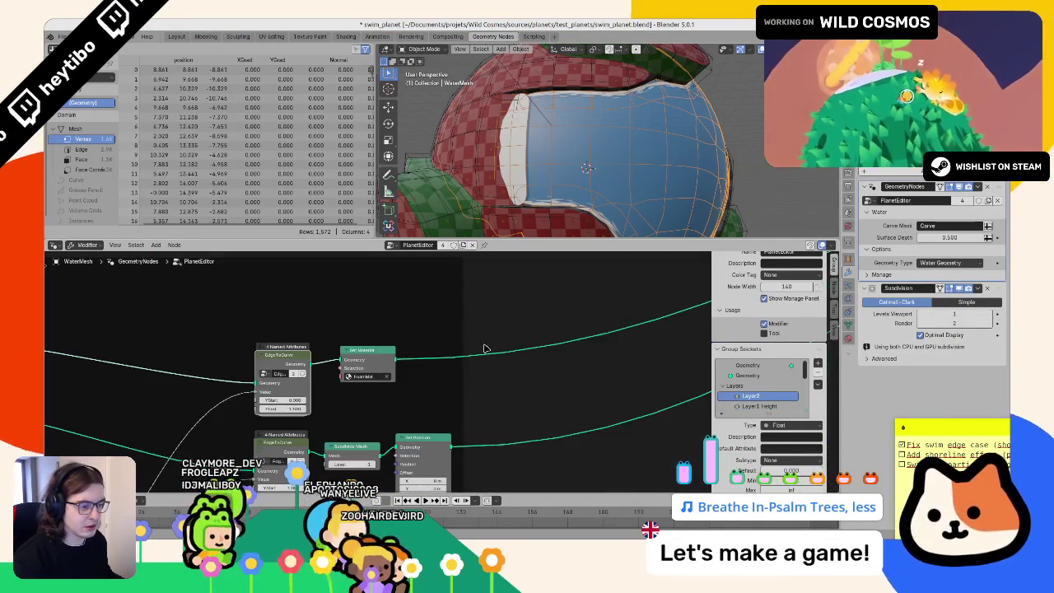
pyautogui.press('Tab')
pyautogui.press('Tab')
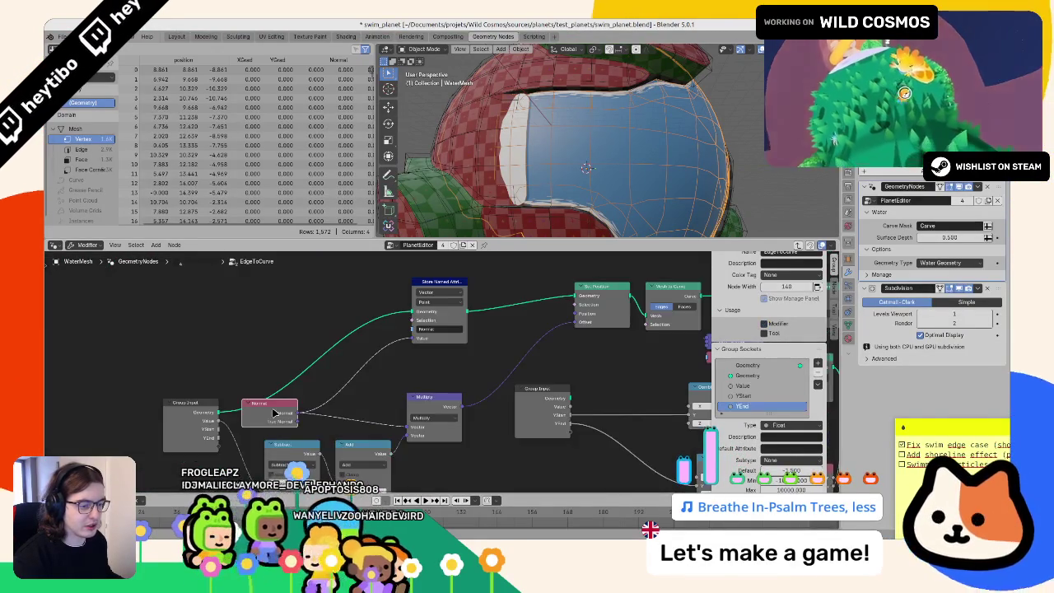
pyautogui.press('Tab')
pyautogui.moveTo(386, 494); pyautogui.dragTo(386, 427, button='middle')
pyautogui.hotkey('ctrl', 'v')
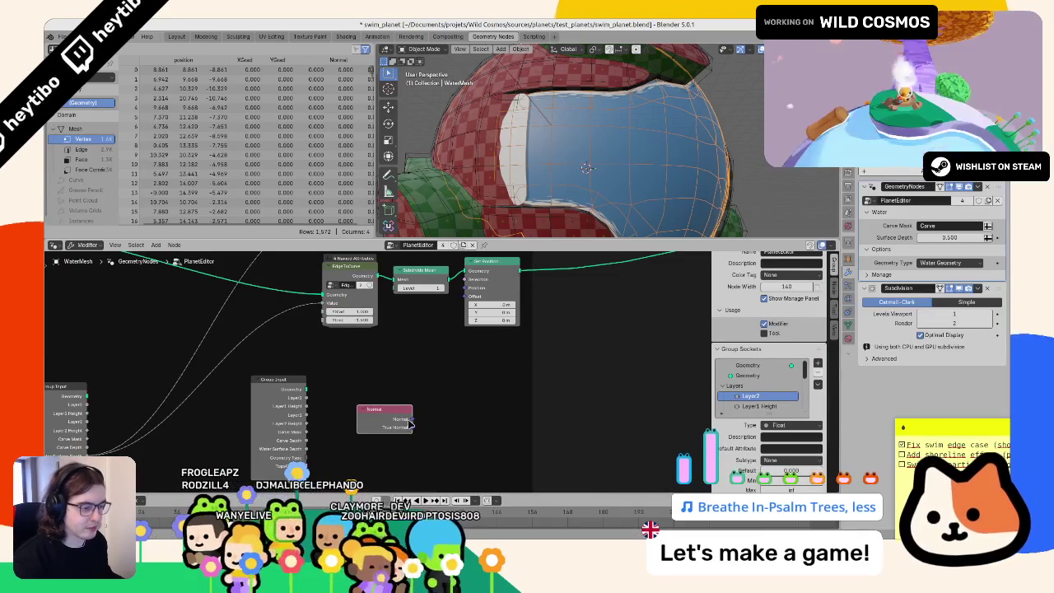
# Step: Feed the Normal into Set Position's Offset and try a Math Add from Carve Mask
pyautogui.moveTo(411, 419)
pyautogui.mouseDown()
pyautogui.moveTo(466, 298)
pyautogui.moveTo(440, 352)
pyautogui.mouseUp()
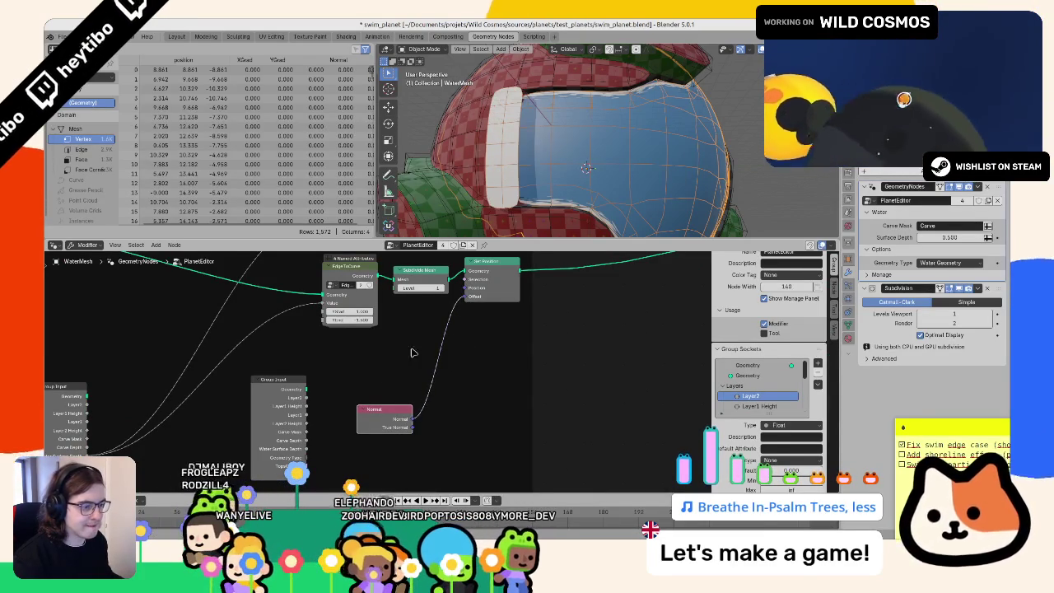
pyautogui.moveTo(378, 420); pyautogui.dragTo(339, 464)
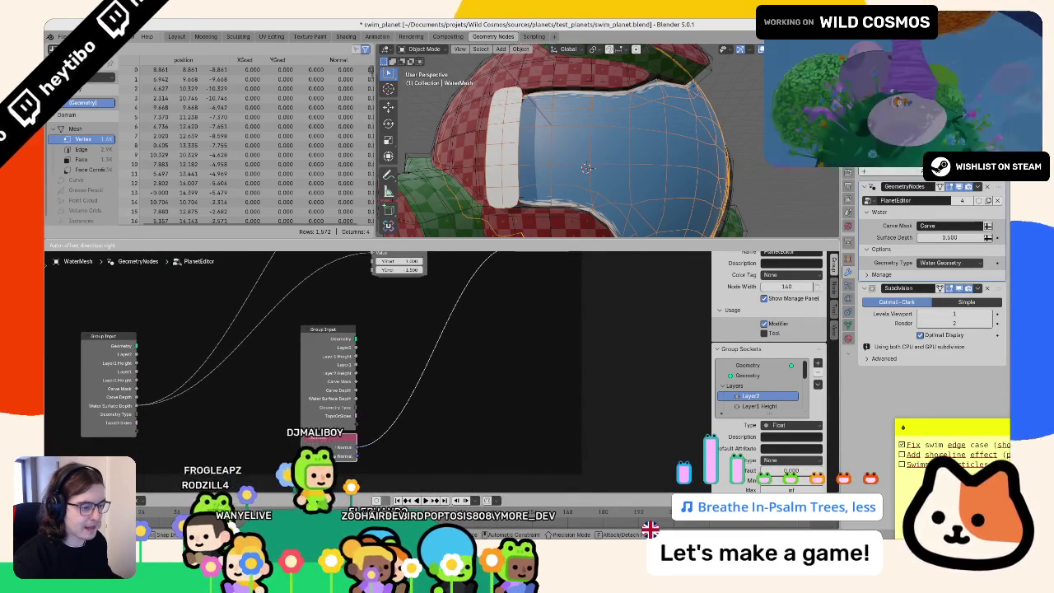
pyautogui.moveTo(338, 463); pyautogui.dragTo(345, 398, button='middle')
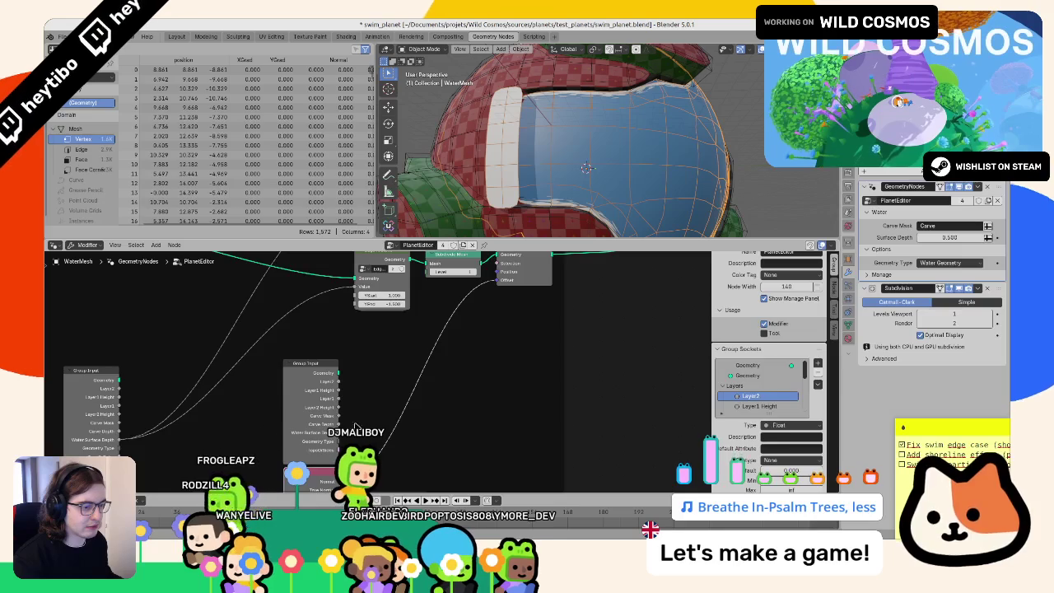
pyautogui.moveTo(337, 417); pyautogui.dragTo(410, 375)
pyautogui.write('math')
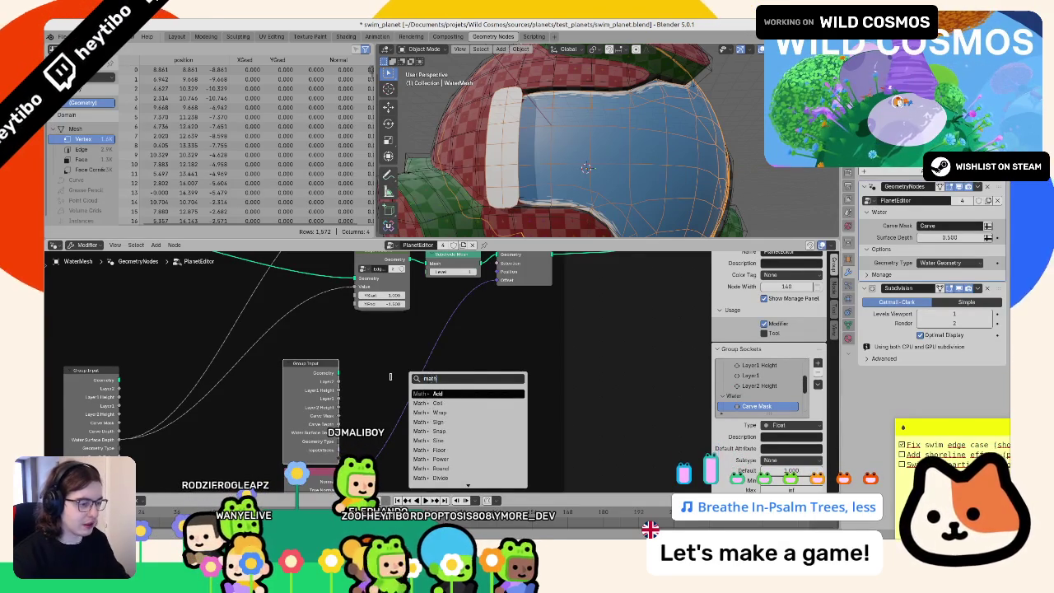
pyautogui.press('Return')
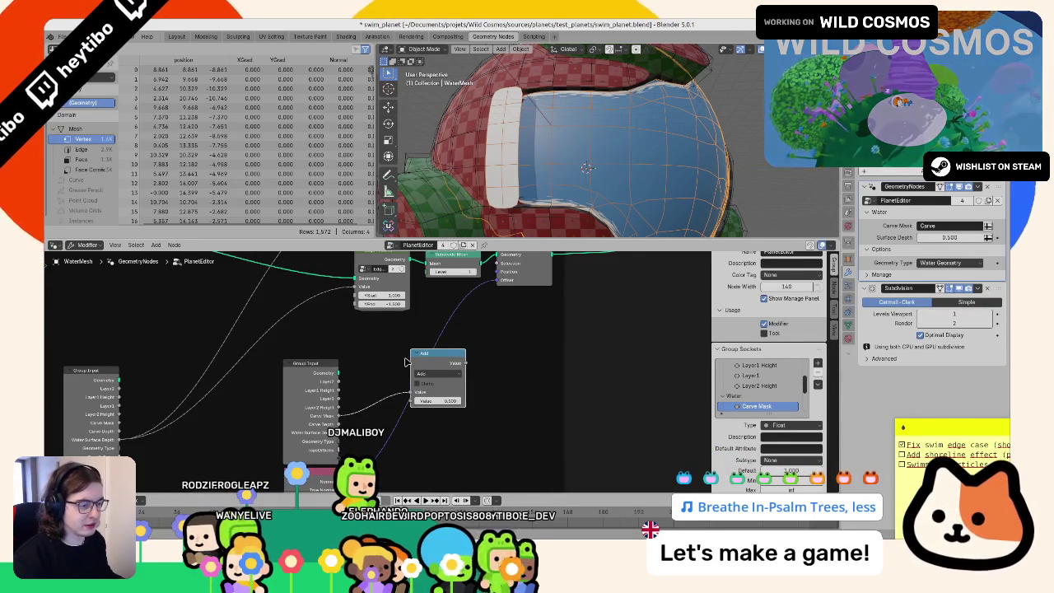
pyautogui.press('Escape')
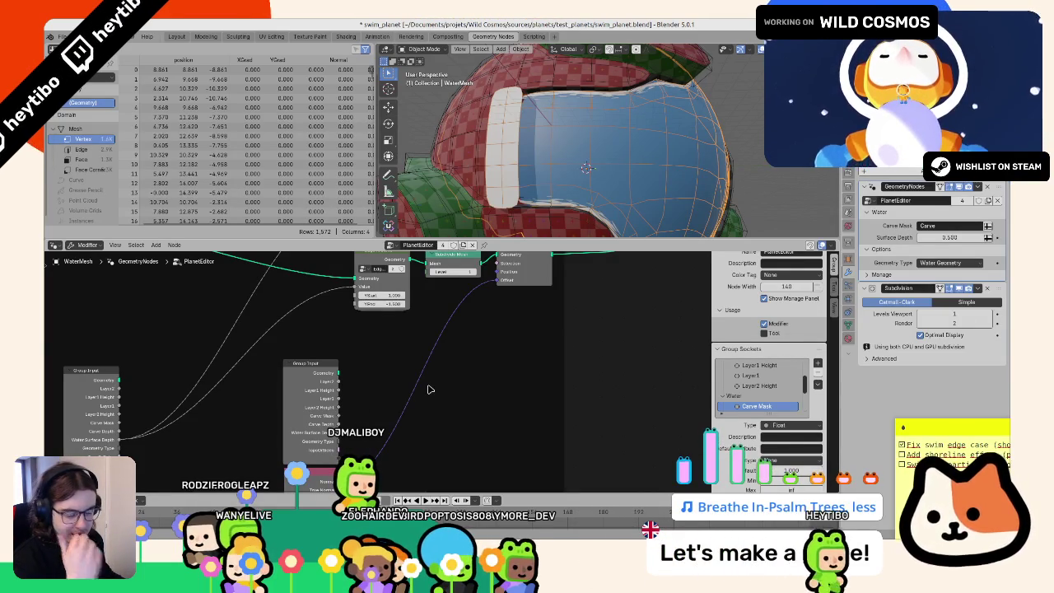
# Step: Add a Vector Math node and set its operation to Multiply
pyautogui.hotkey('shift', 'a')
pyautogui.write('mult')
pyautogui.press('Return')
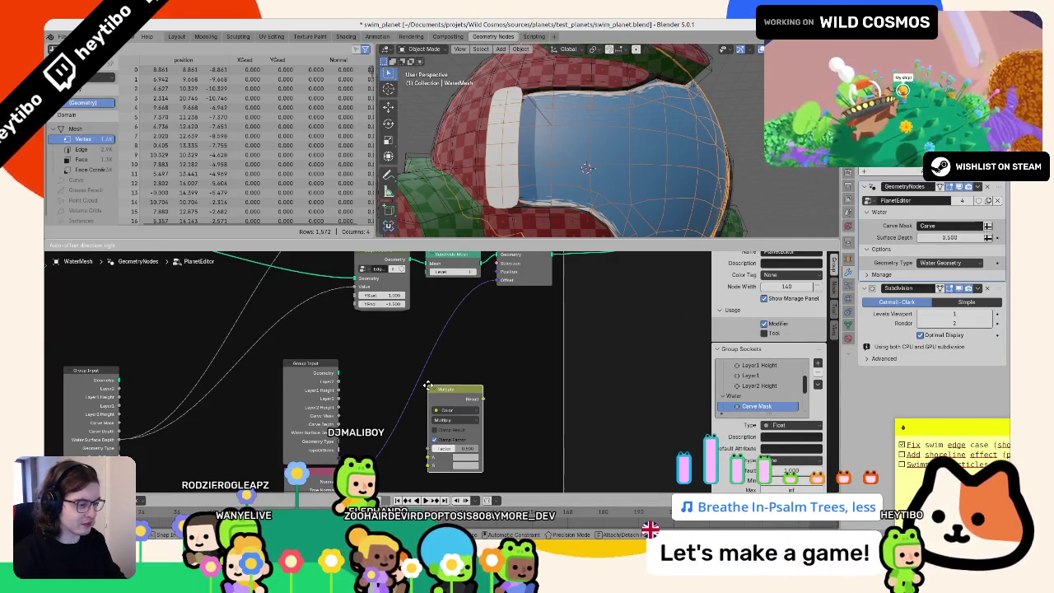
pyautogui.press('Escape')
pyautogui.press('F3')
pyautogui.write('math ma')
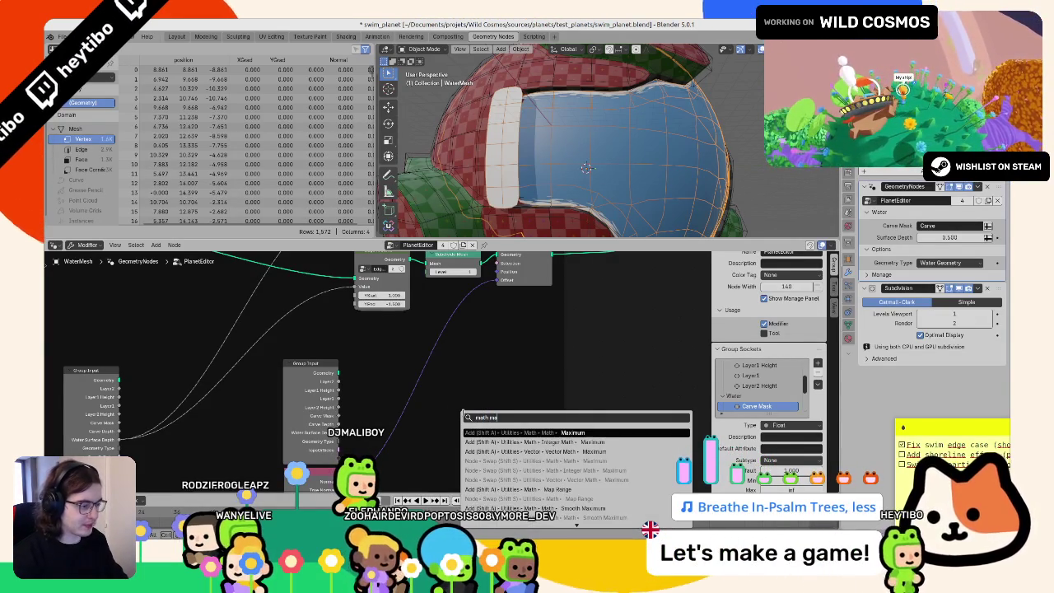
pyautogui.click(519, 470)
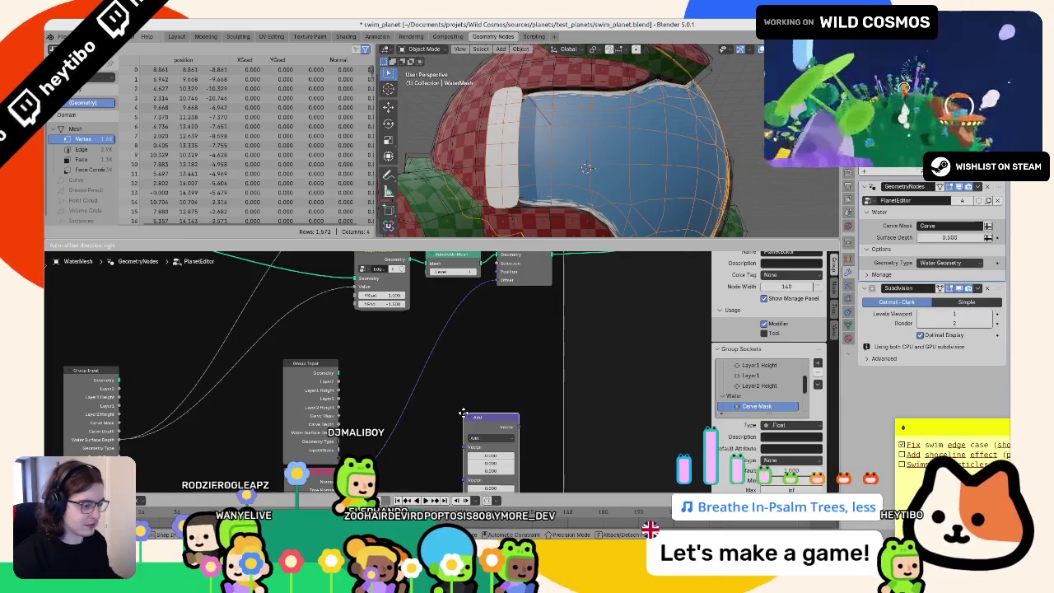
pyautogui.click(387, 355)
pyautogui.click(403, 376)
pyautogui.click(395, 412)
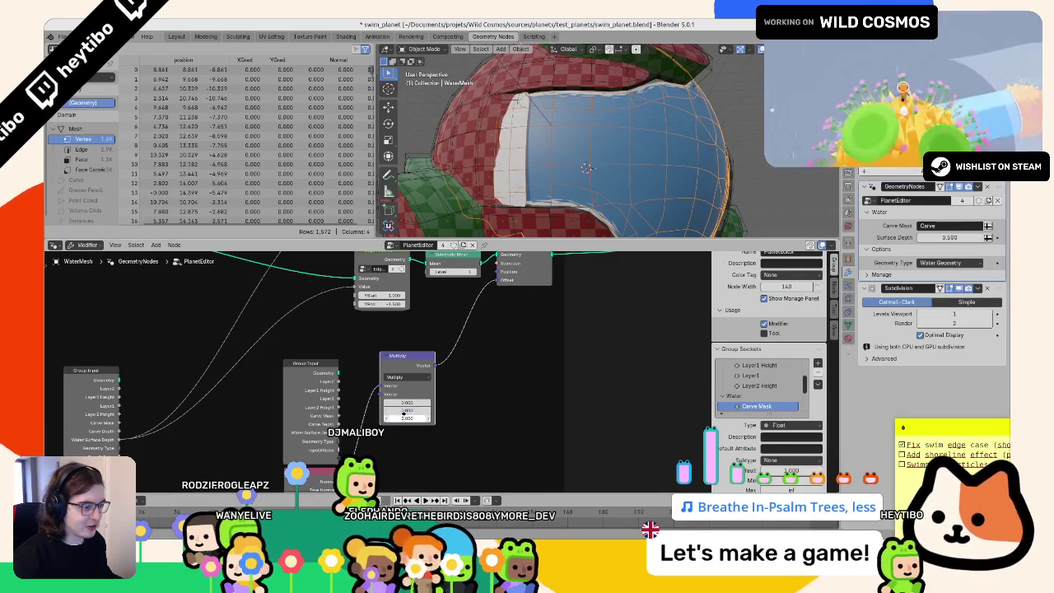
# Step: Drag the multiply vector to about -10, then undo the experiment
pyautogui.moveTo(405, 409); pyautogui.dragTo(346, 409)
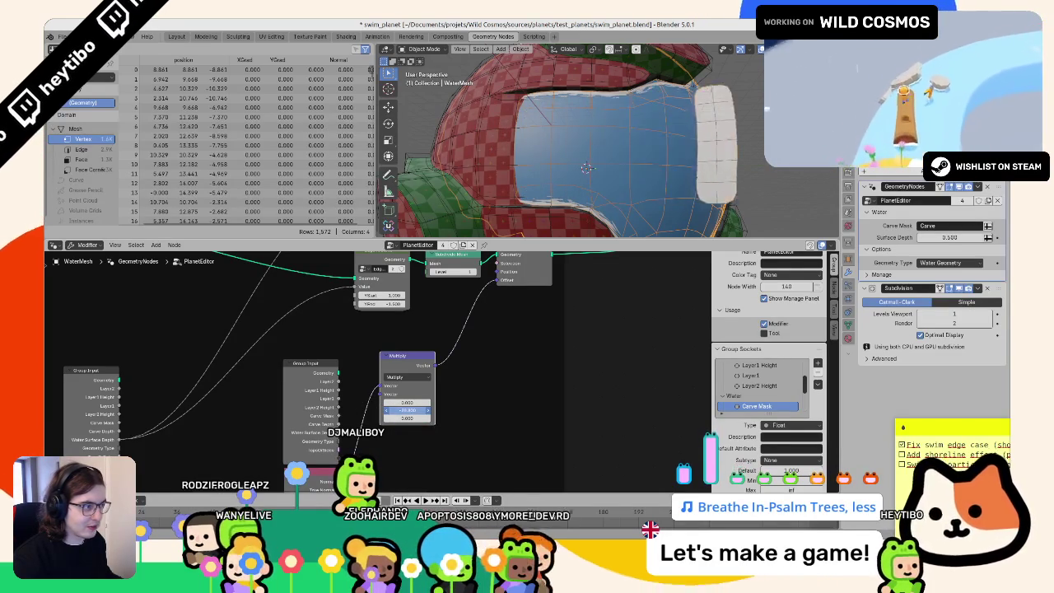
pyautogui.moveTo(405, 409); pyautogui.dragTo(405, 399)
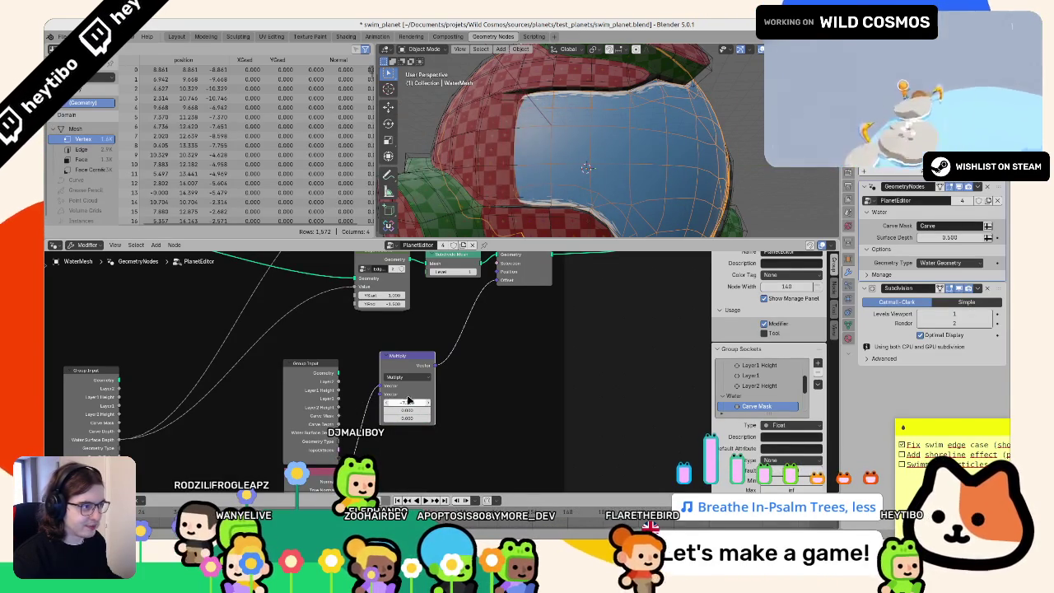
pyautogui.hotkey('ctrl', 'z')
pyautogui.hotkey('ctrl', 'z')
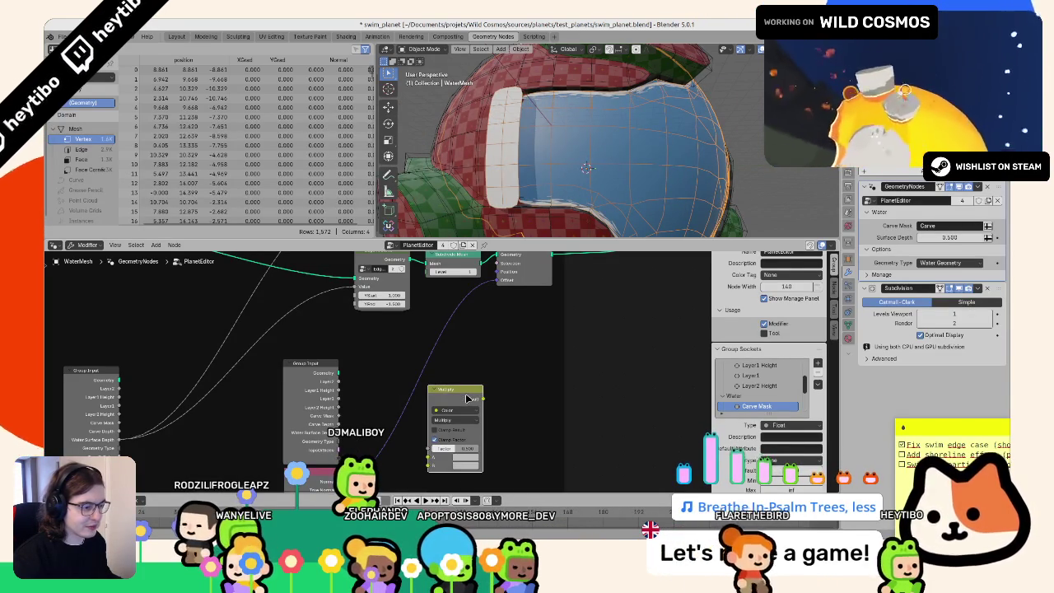
pyautogui.hotkey('ctrl', 'z')
pyautogui.hotkey('ctrl', 'z')
pyautogui.hotkey('ctrl', 'z')
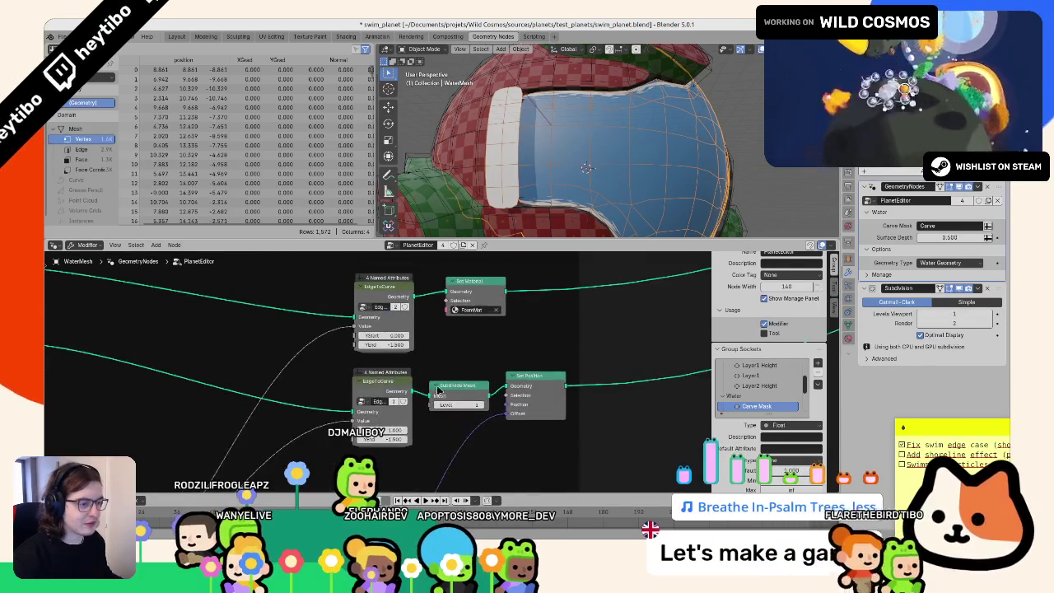
pyautogui.scroll(-1, 440, 374)
pyautogui.press('Tab')
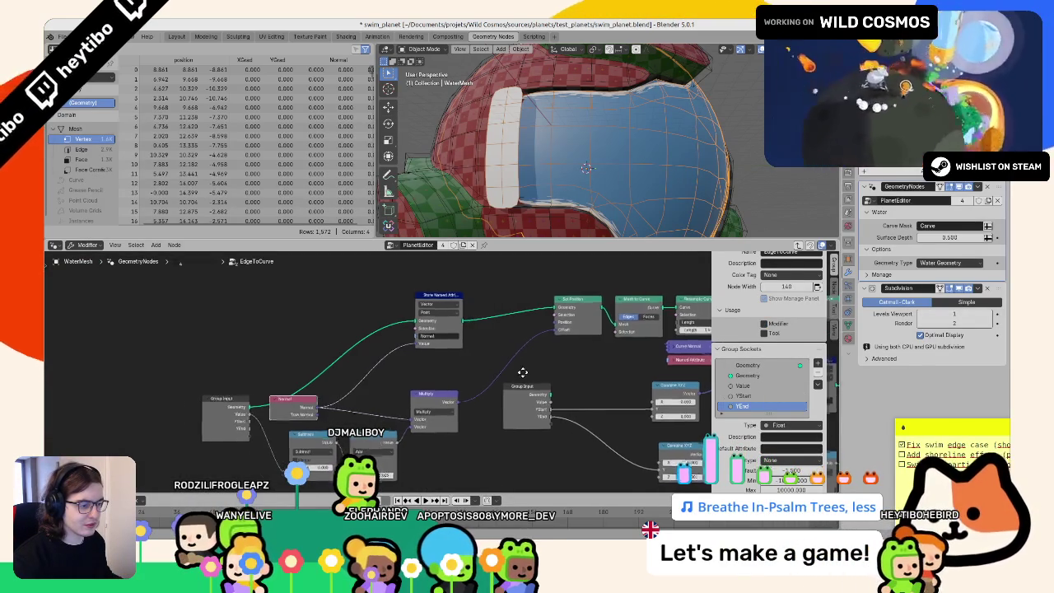
pyautogui.scroll(1, 527, 368)
pyautogui.moveTo(506, 372); pyautogui.dragTo(508, 368, button='middle')
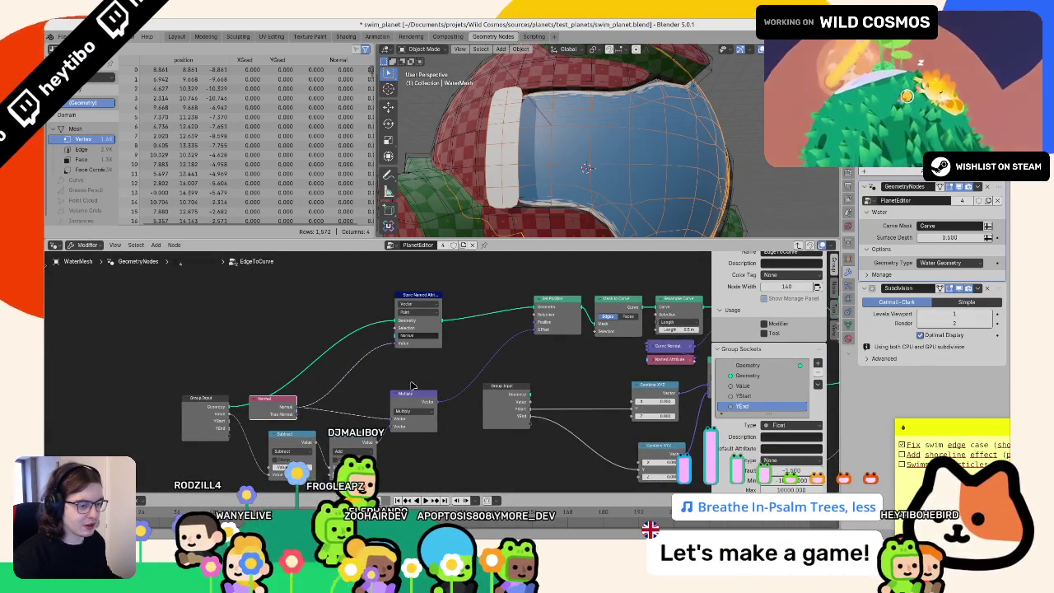
pyautogui.moveTo(411, 383); pyautogui.dragTo(436, 368, button='middle')
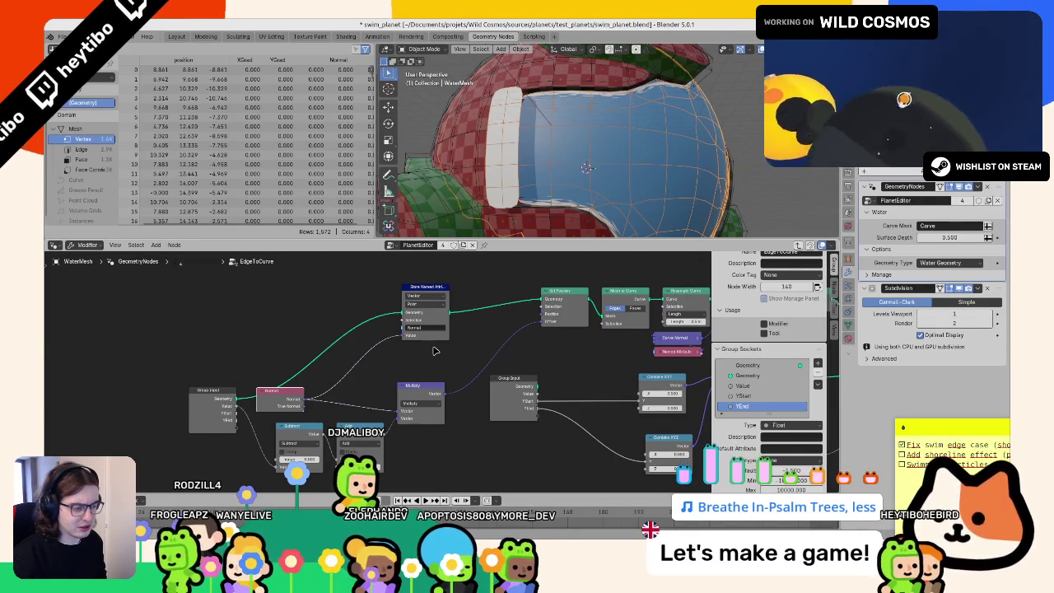
pyautogui.press('Tab')
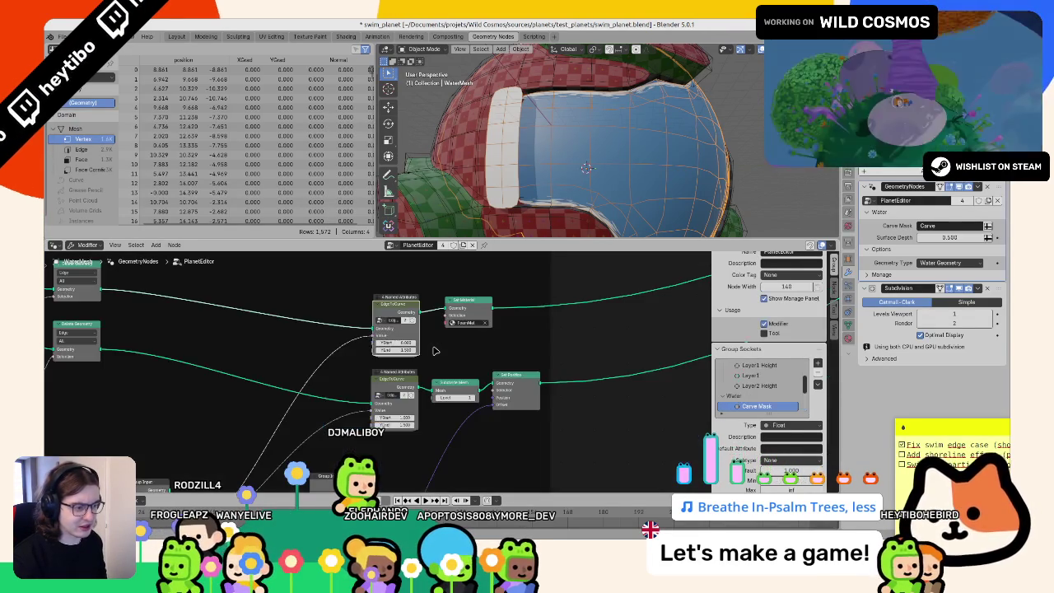
pyautogui.moveTo(481, 363); pyautogui.dragTo(501, 260, button='middle')
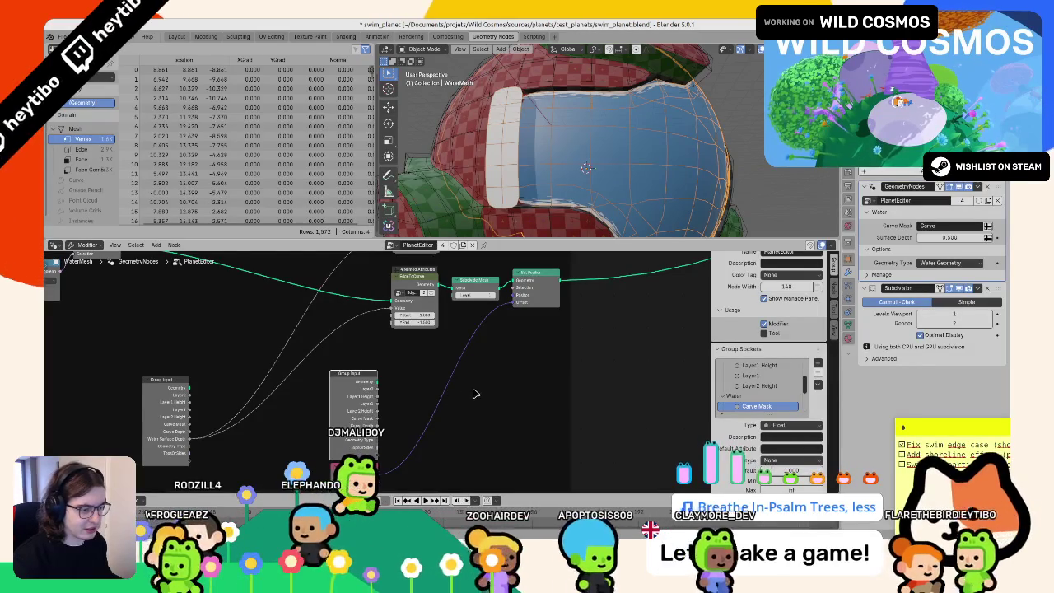
# Step: Add a Math node set to Multiply
pyautogui.press('F3')
pyautogui.write('math')
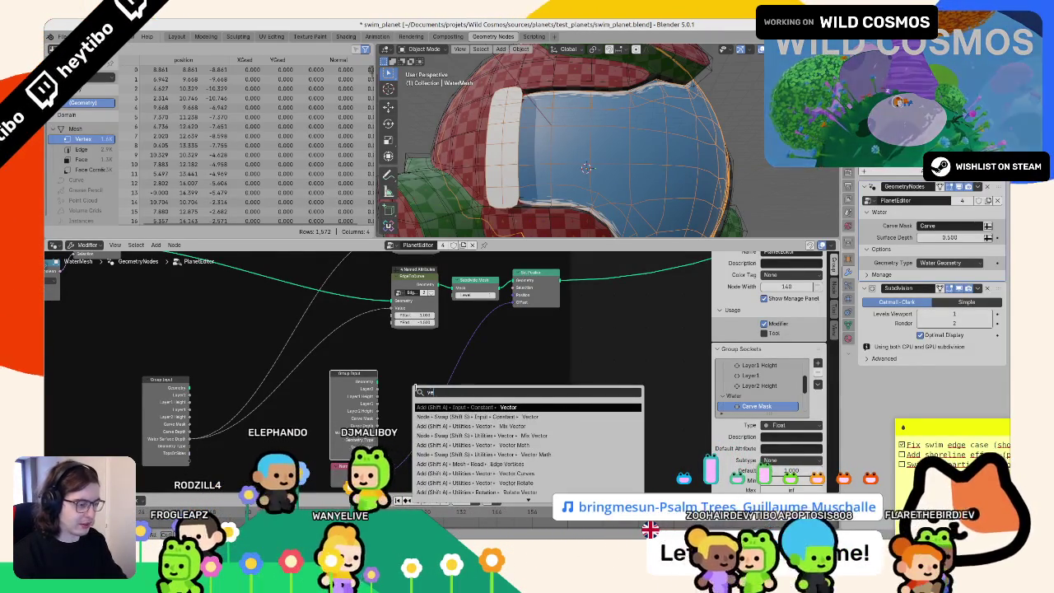
pyautogui.press('Return')
pyautogui.click(415, 387)
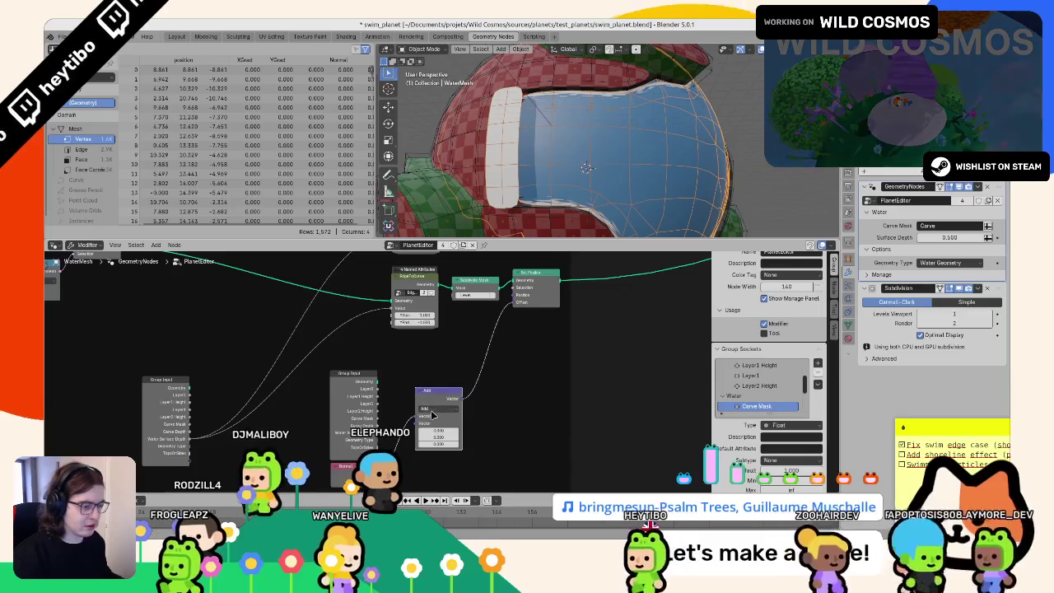
pyautogui.click(438, 408)
pyautogui.click(438, 437)
# Step: Add a Value node and connect it into the Multiply node
pyautogui.hotkey('shift', 'a')
pyautogui.write('value')
pyautogui.press('Return')
pyautogui.moveTo(464, 365); pyautogui.dragTo(415, 419)
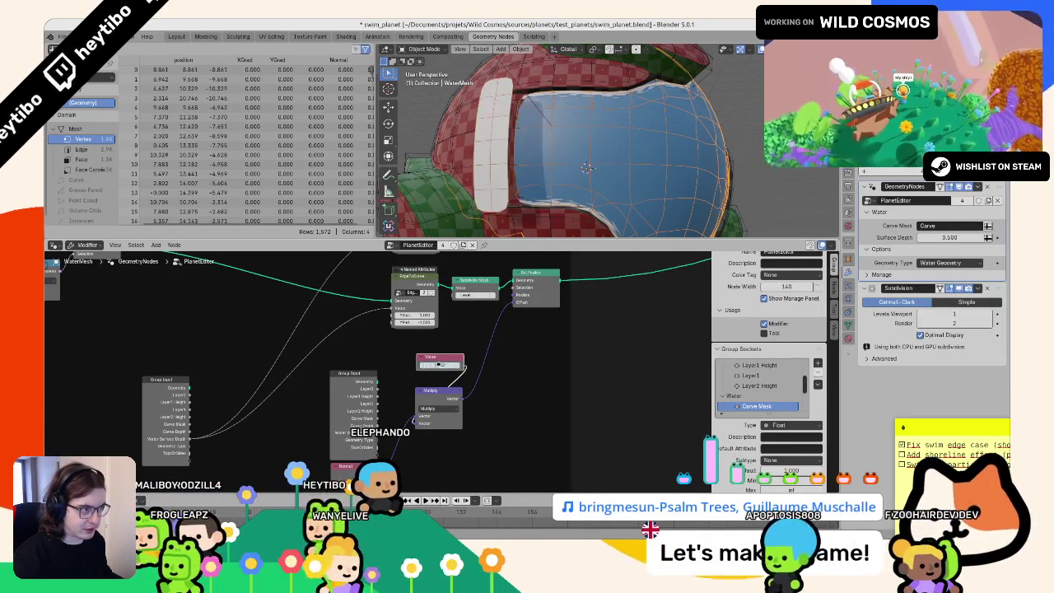
pyautogui.moveTo(449, 396); pyautogui.dragTo(518, 397)
pyautogui.scroll(1, 518, 398)
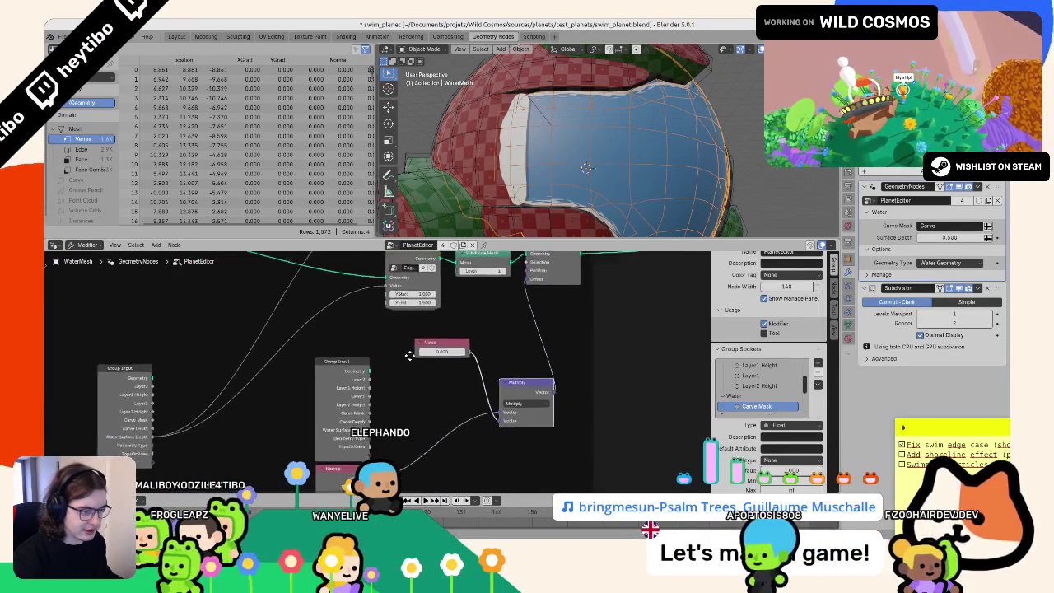
pyautogui.moveTo(445, 399); pyautogui.dragTo(431, 349, button='middle')
# Step: Insert a Subtract math node between Value and Multiply, fed by Carve Mask
pyautogui.press('F3')
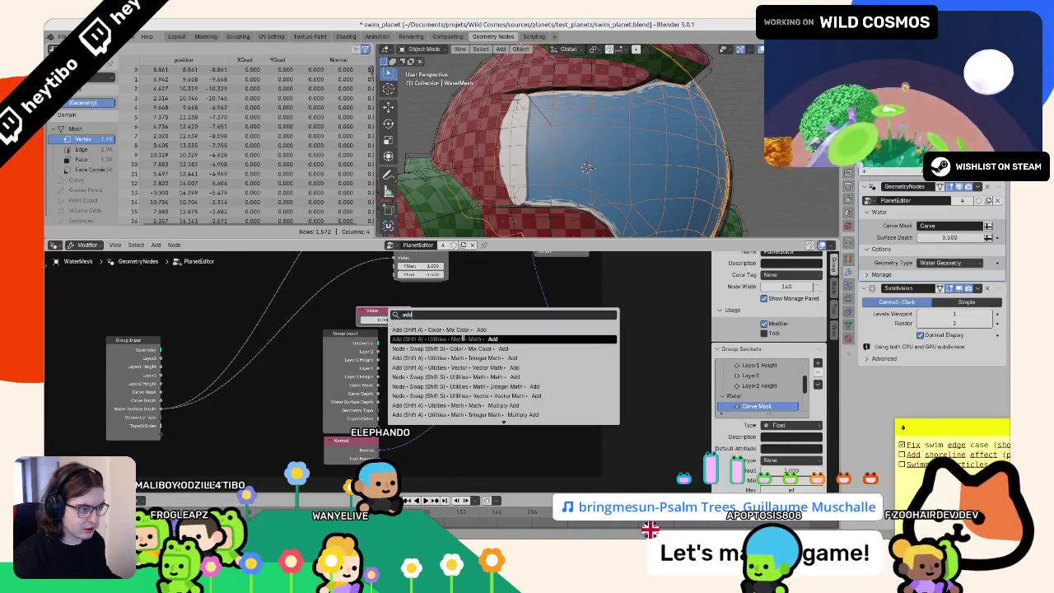
pyautogui.click(460, 338)
pyautogui.click(445, 354)
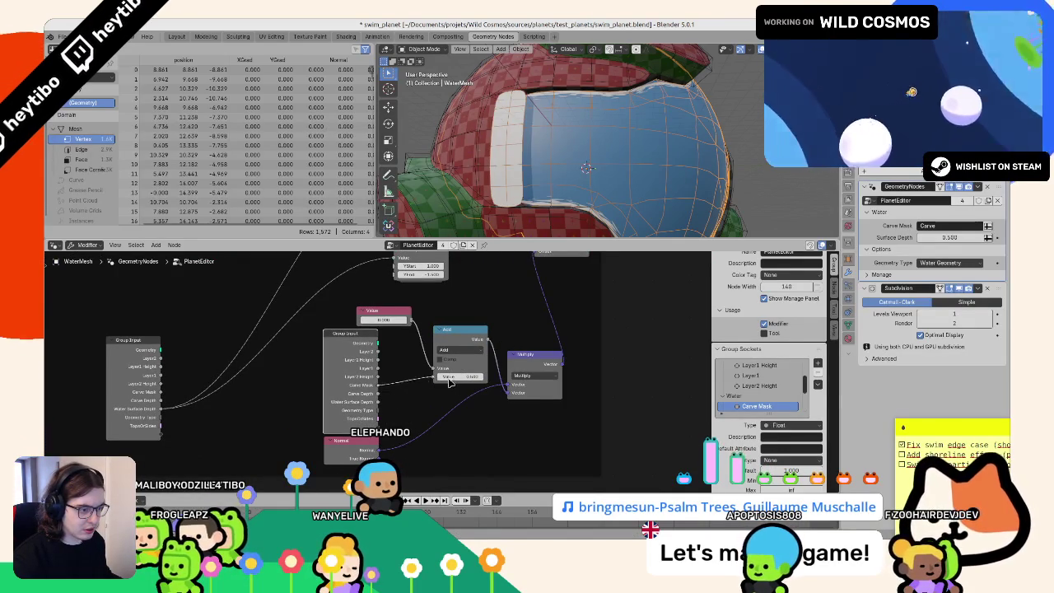
pyautogui.moveTo(434, 373); pyautogui.dragTo(431, 378)
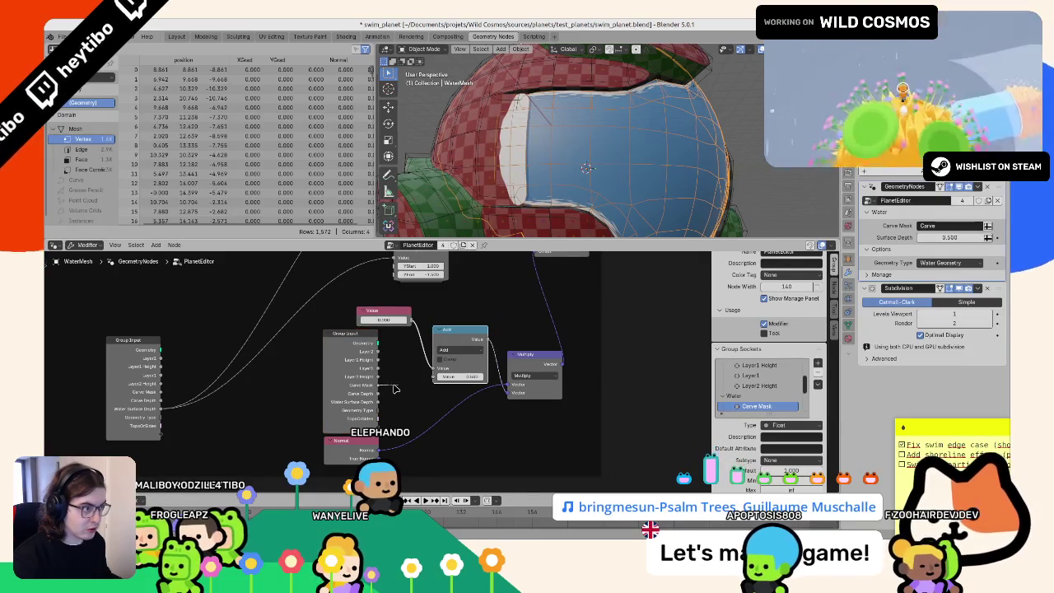
pyautogui.moveTo(375, 387); pyautogui.dragTo(318, 382)
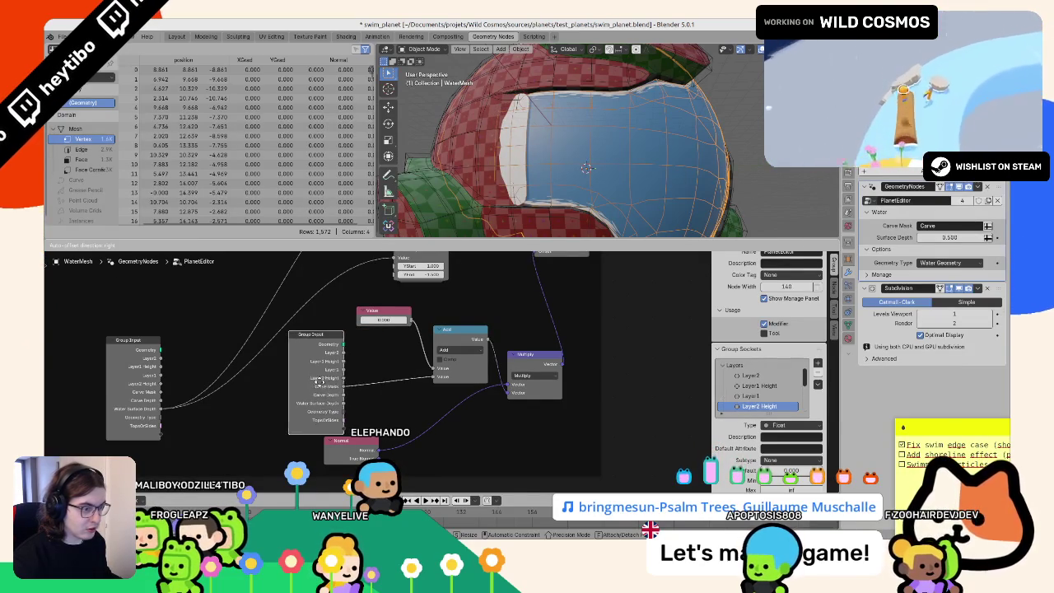
pyautogui.click(461, 350)
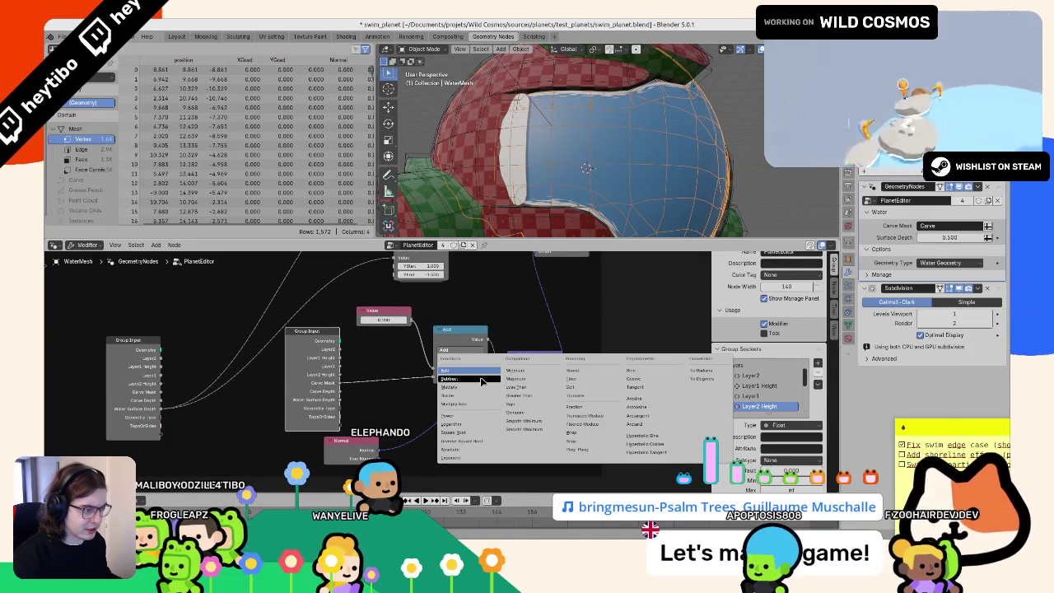
pyautogui.click(481, 379)
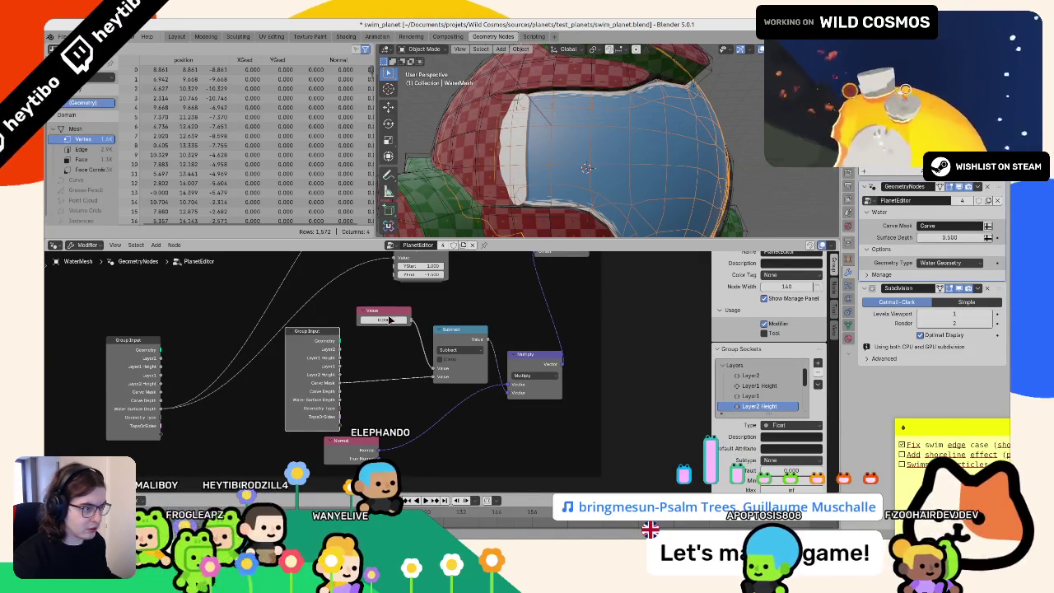
# Step: Duplicate it as a Multiply node on the link with multiplier near -0.5
pyautogui.moveTo(461, 334); pyautogui.dragTo(384, 350)
pyautogui.click(384, 365)
pyautogui.click(404, 403)
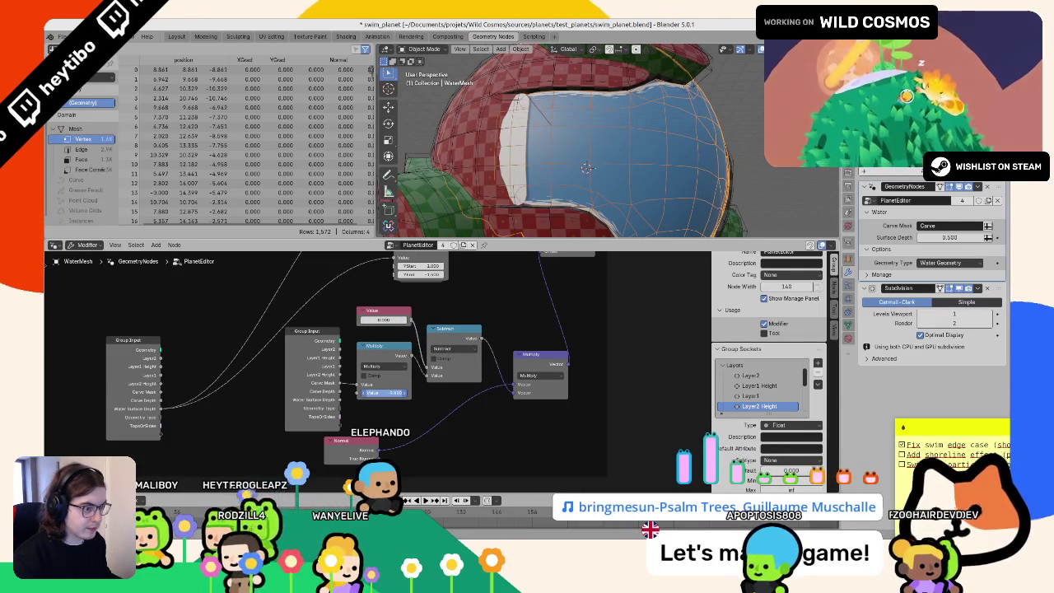
pyautogui.moveTo(360, 393)
pyautogui.mouseDown()
pyautogui.moveTo(333, 394)
pyautogui.moveTo(354, 393)
pyautogui.mouseUp()
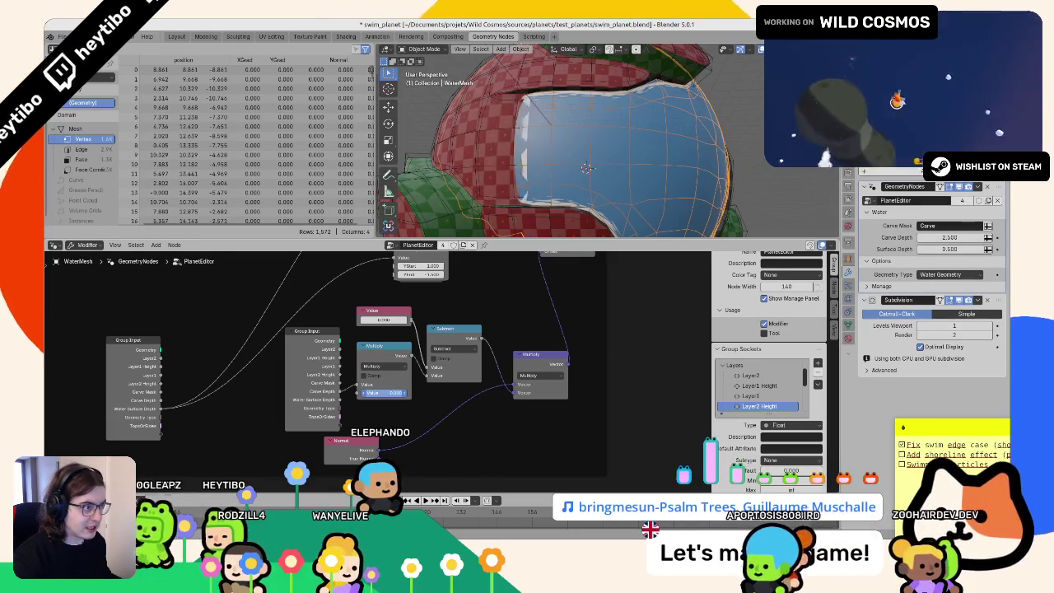
pyautogui.moveTo(354, 393); pyautogui.dragTo(362, 394)
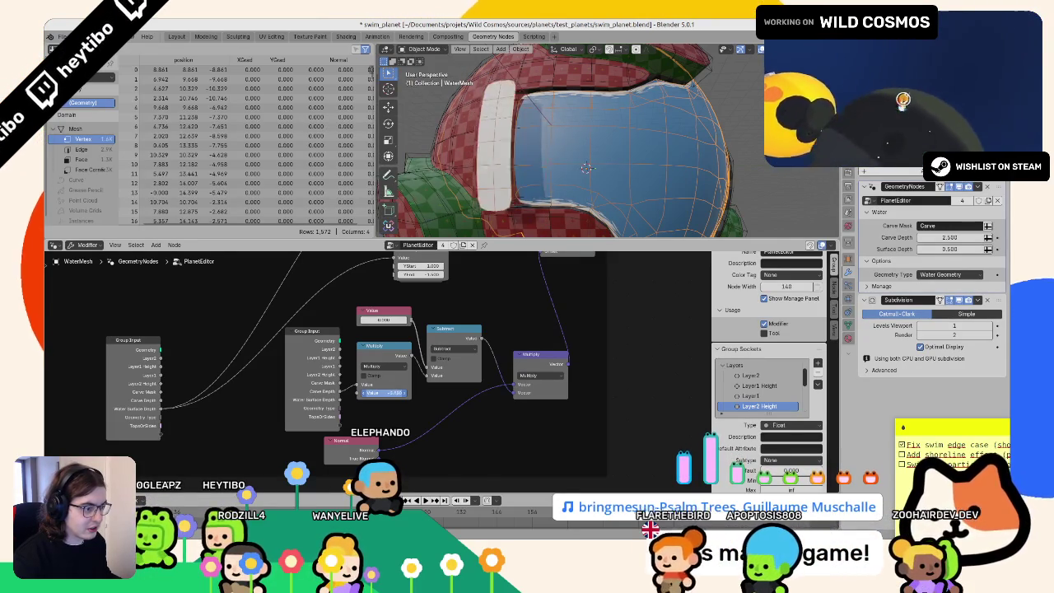
# Step: Zoom out over the whole node chain and undo the last math changes
pyautogui.moveTo(461, 358)
pyautogui.mouseDown(button='middle')
pyautogui.moveTo(424, 455)
pyautogui.moveTo(454, 436)
pyautogui.mouseUp(button='middle')
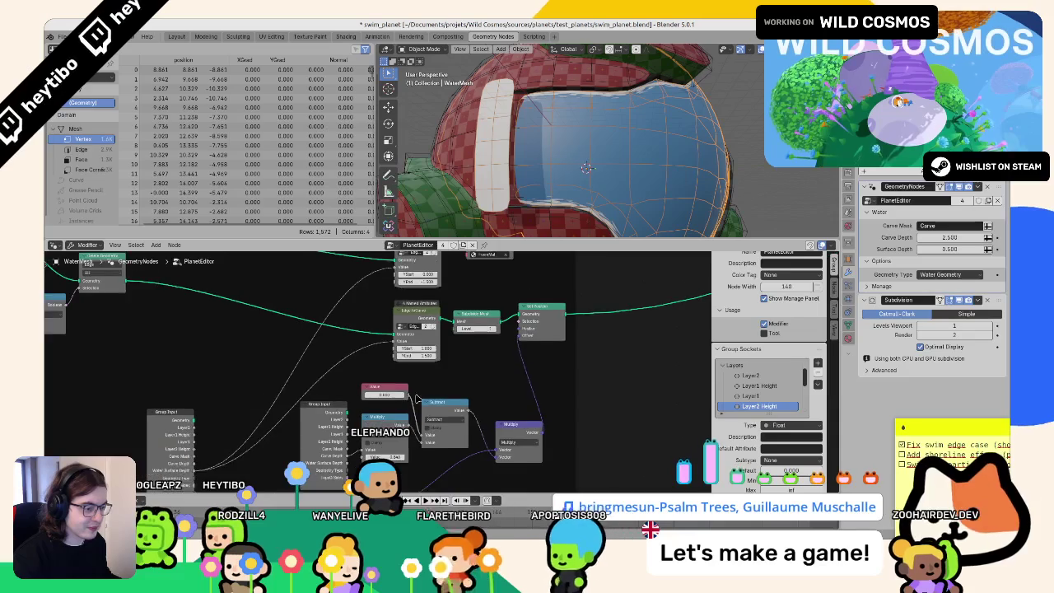
pyautogui.scroll(-1, 453, 378)
pyautogui.moveTo(452, 379); pyautogui.dragTo(497, 341, button='middle')
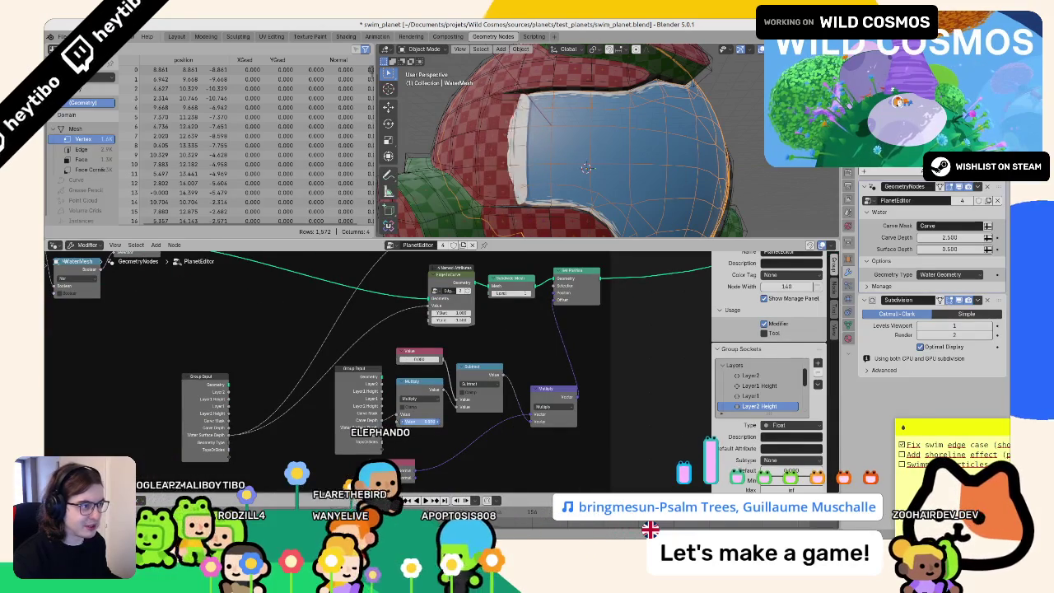
pyautogui.hotkey('ctrl', 'z')
pyautogui.hotkey('ctrl', 'z')
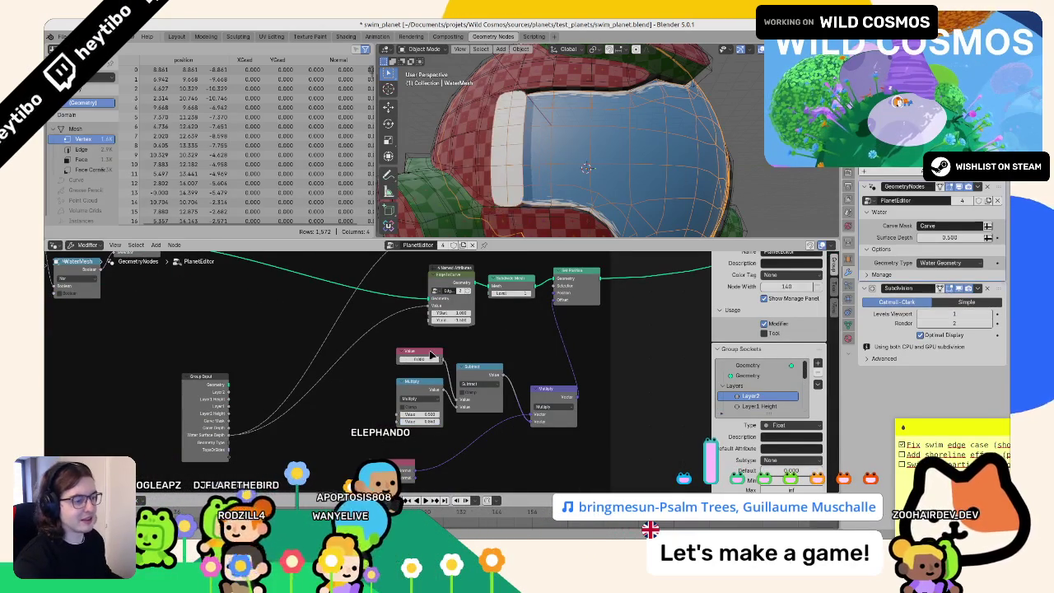
pyautogui.hotkey('ctrl', 'z')
pyautogui.hotkey('ctrl', 'z')
pyautogui.hotkey('ctrl', 'z')
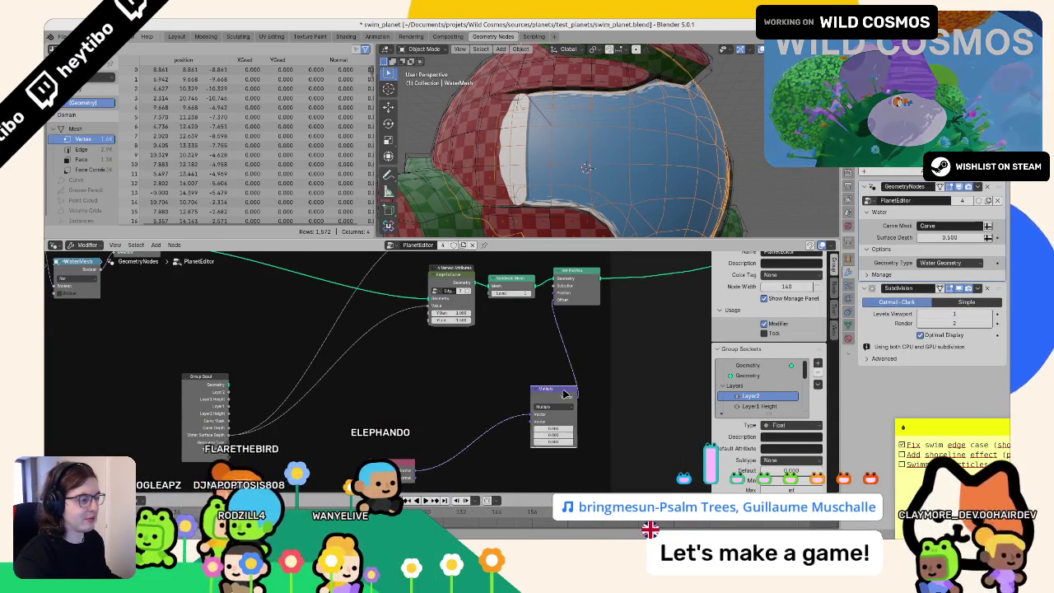
pyautogui.hotkey('ctrl', 'z')
pyautogui.hotkey('ctrl', 'z')
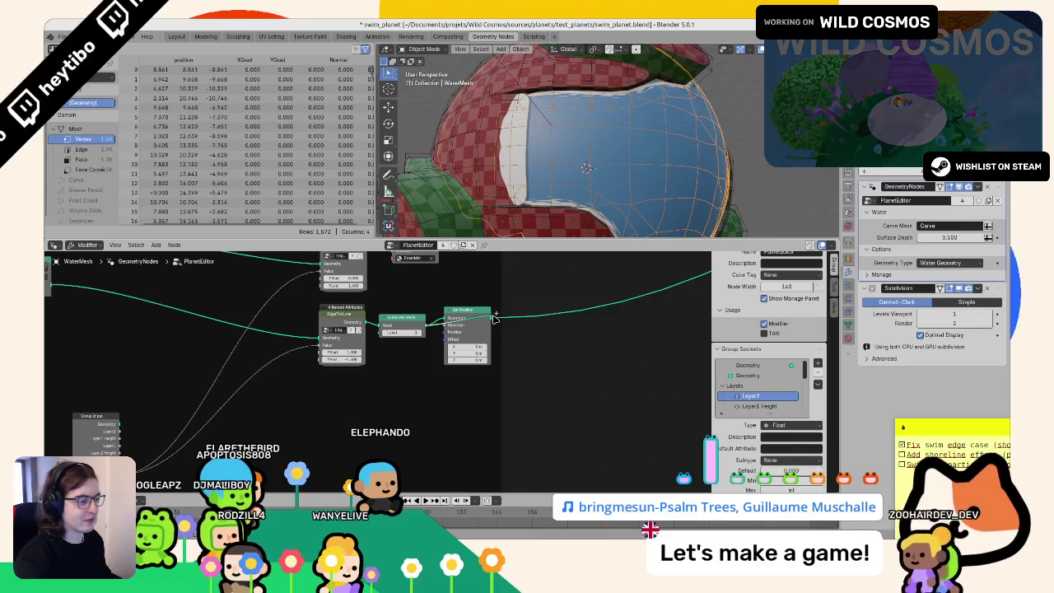
pyautogui.press('F3')
pyautogui.write('ref')
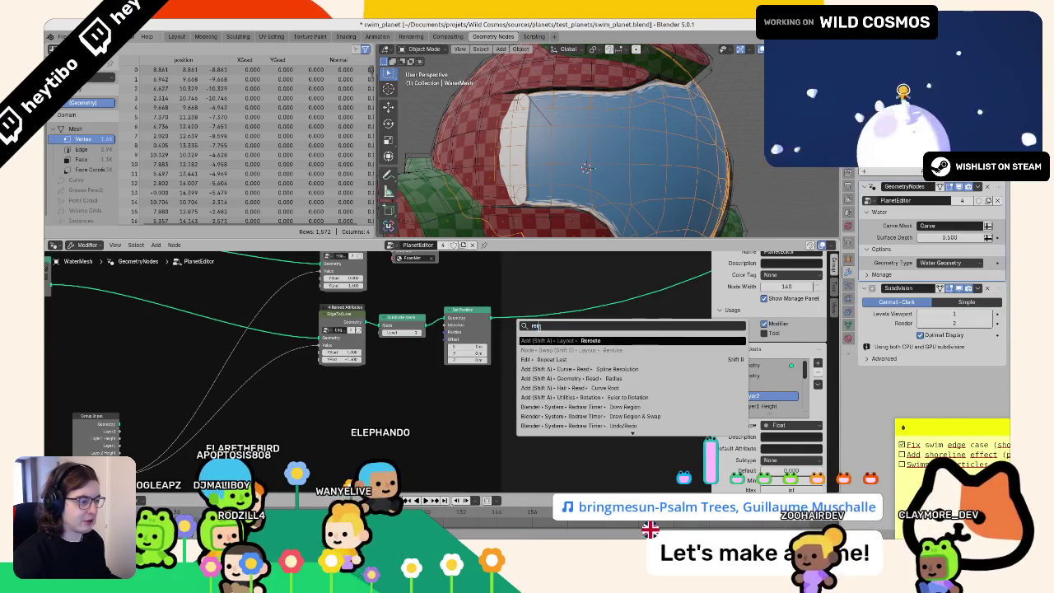
pyautogui.press('Escape')
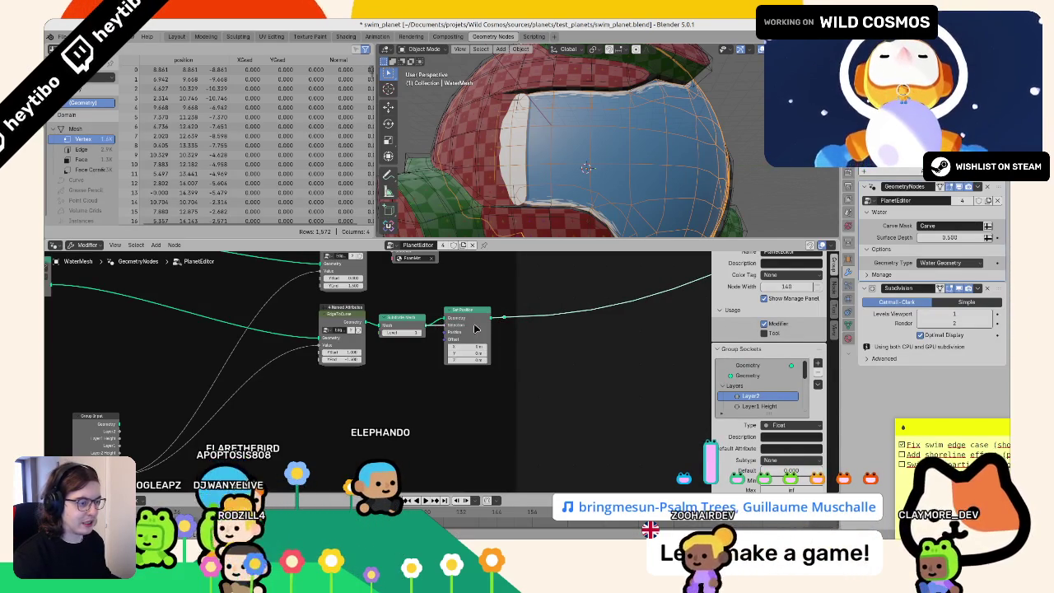
pyautogui.click(461, 328)
pyautogui.hotkey('ctrl', 'x')
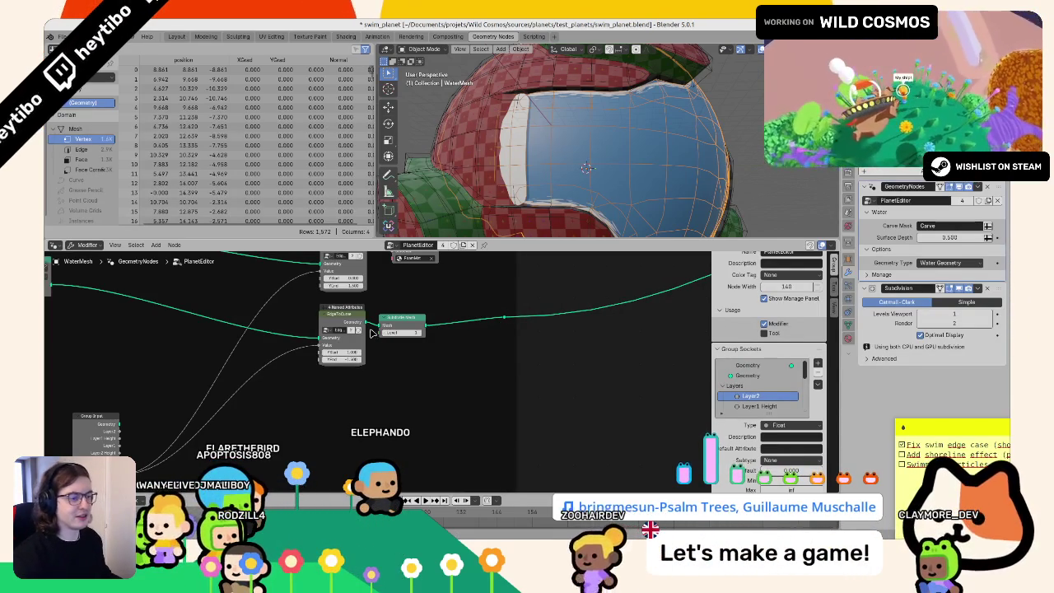
pyautogui.click(413, 318)
pyautogui.hotkey('ctrl', 'x')
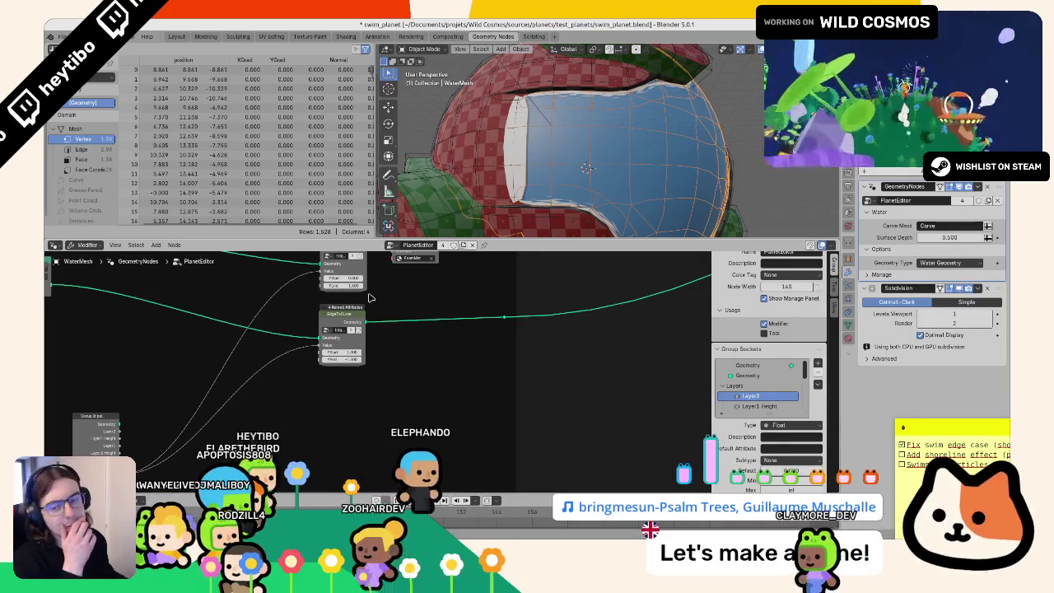
pyautogui.moveTo(527, 197)
pyautogui.mouseDown(button='middle')
pyautogui.moveTo(557, 177)
pyautogui.moveTo(568, 153)
pyautogui.mouseUp(button='middle')
# Step: Select PlanetMesh, enter Edit Mode and pick a face on the sphere
pyautogui.click(557, 177)
pyautogui.press('Tab')
pyautogui.click(569, 146)
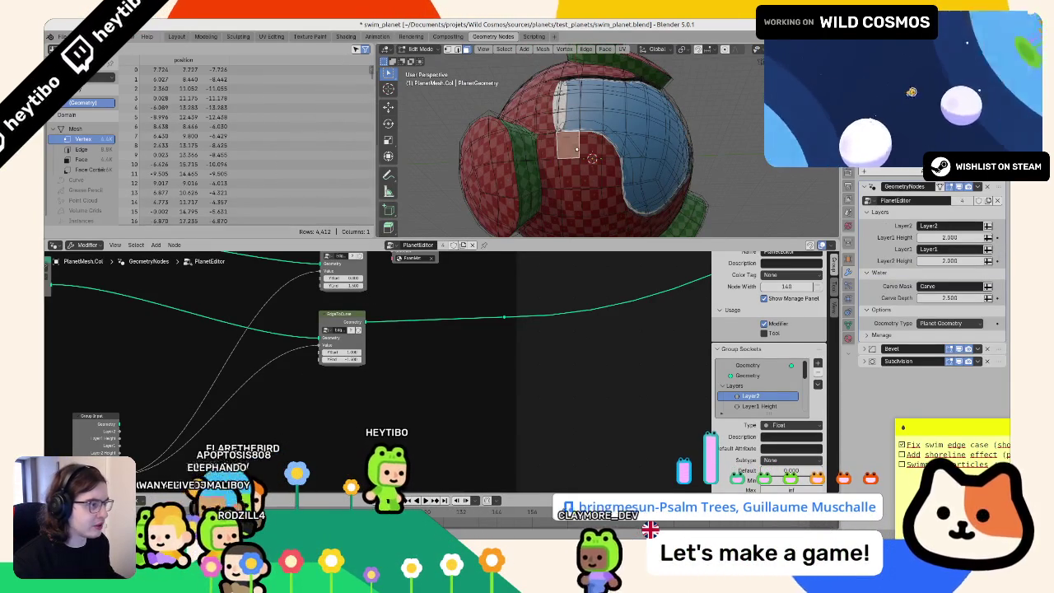
pyautogui.keyDown('shift'); pyautogui.click(591, 157); pyautogui.keyUp('shift')
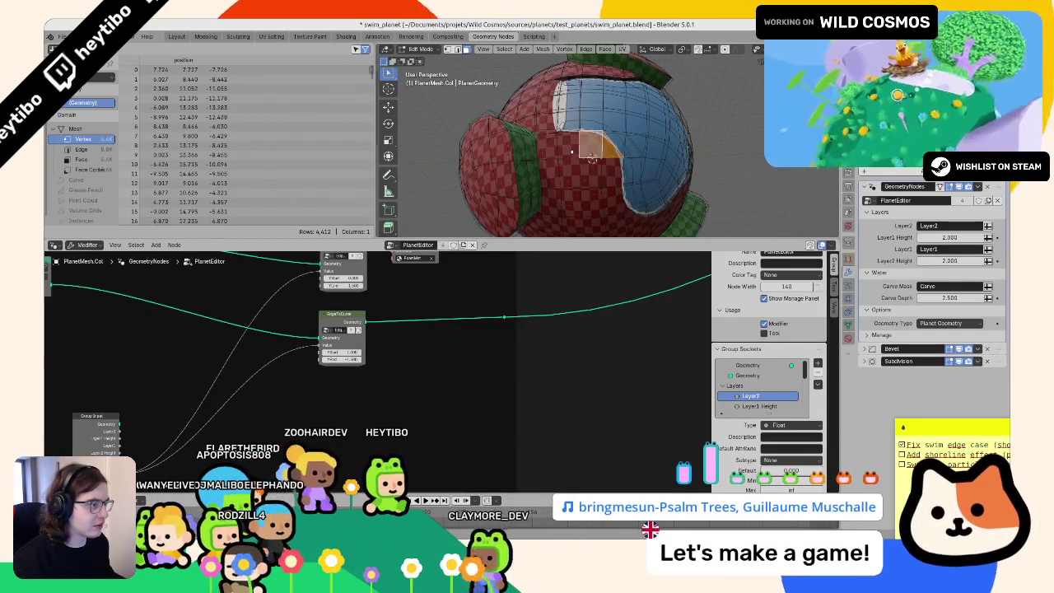
pyautogui.press('Tab')
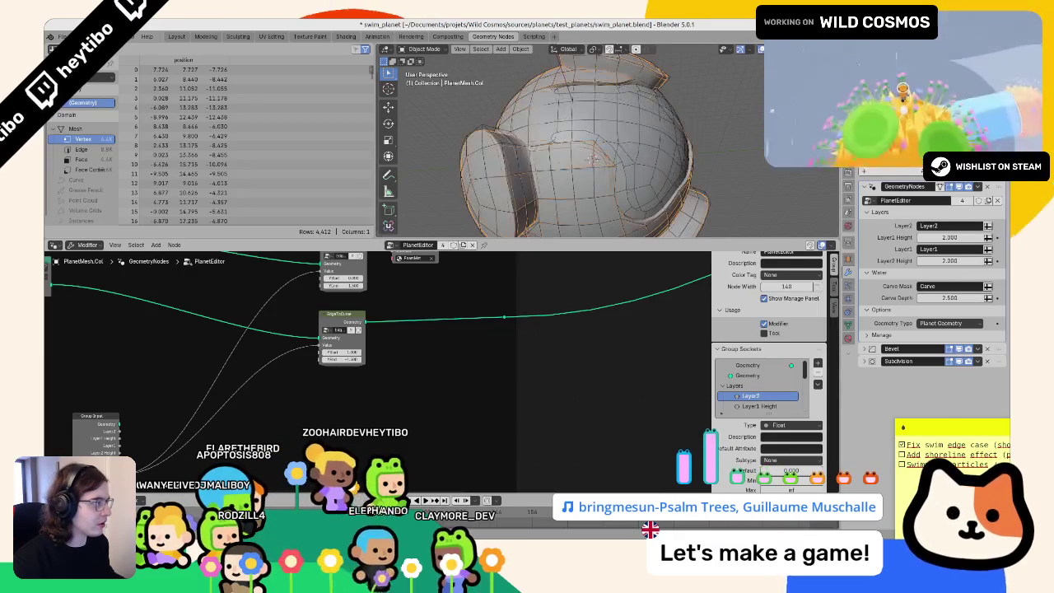
pyautogui.press('Tab')
pyautogui.click(545, 99)
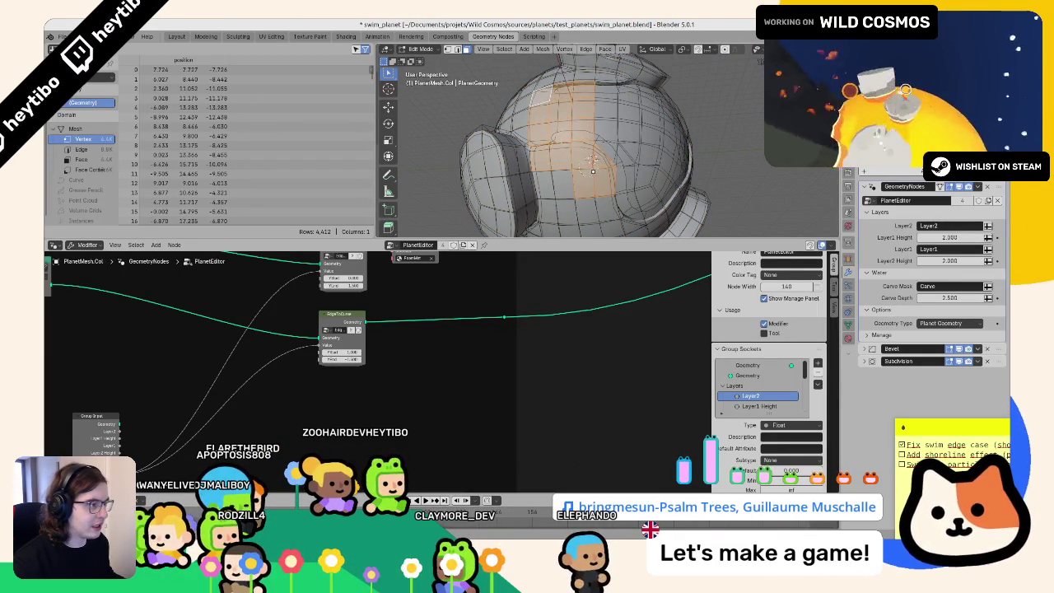
pyautogui.moveTo(591, 158); pyautogui.dragTo(564, 124, button='middle')
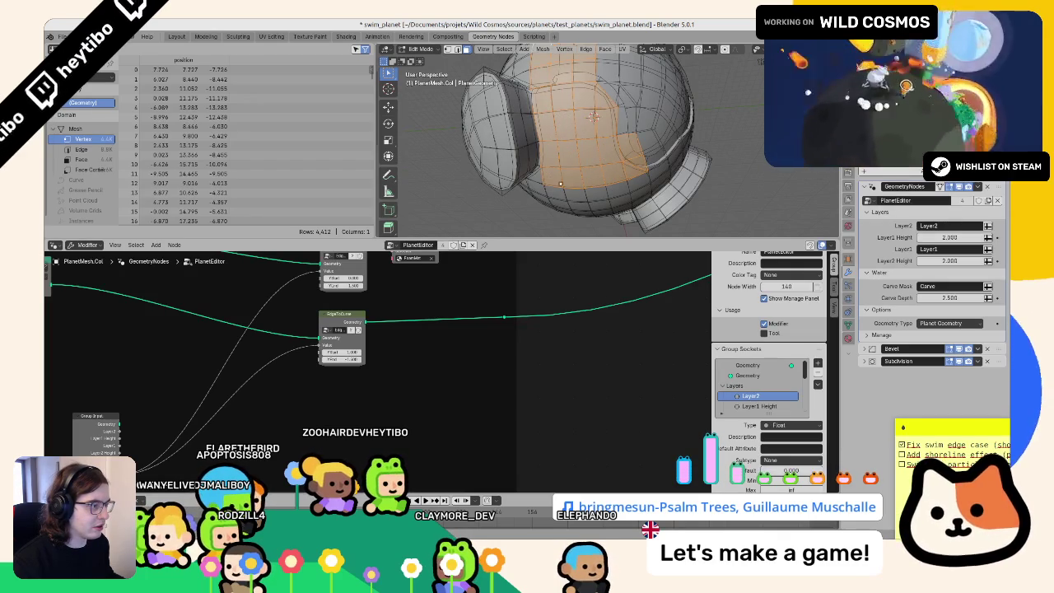
# Step: Try Vertex Paint from the Ctrl+Tab pie, return to Edit Mode and deselect all faces
pyautogui.hotkey('ctrl', 'Tab')
pyautogui.click(591, 125)
pyautogui.hotkey('ctrl', 'Tab')
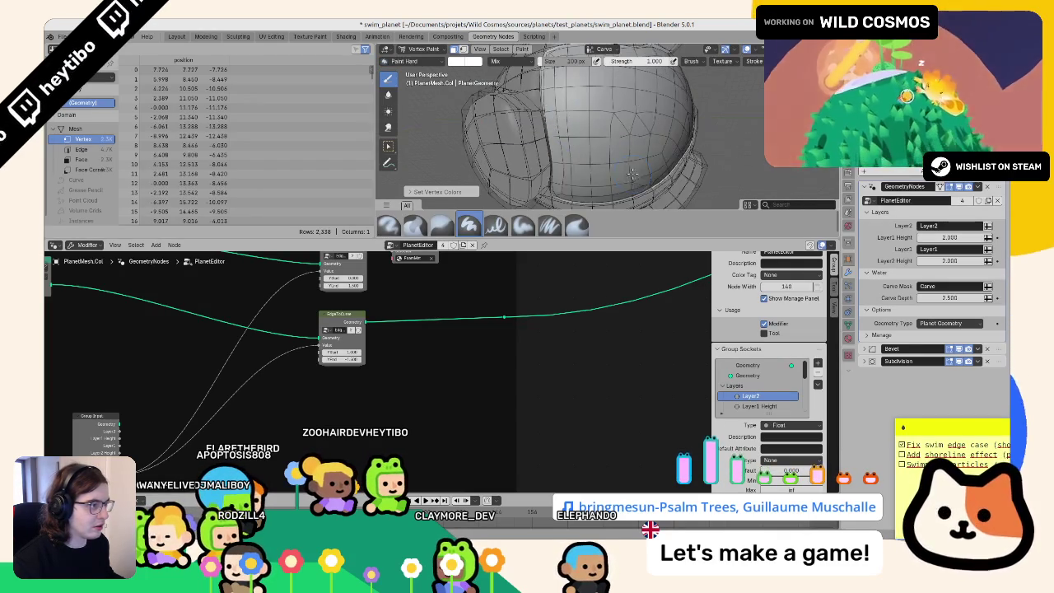
pyautogui.click(663, 180)
pyautogui.moveTo(625, 164)
pyautogui.mouseDown(button='middle')
pyautogui.moveTo(605, 124)
pyautogui.moveTo(586, 125)
pyautogui.mouseUp(button='middle')
pyautogui.hotkey('alt', 'a')
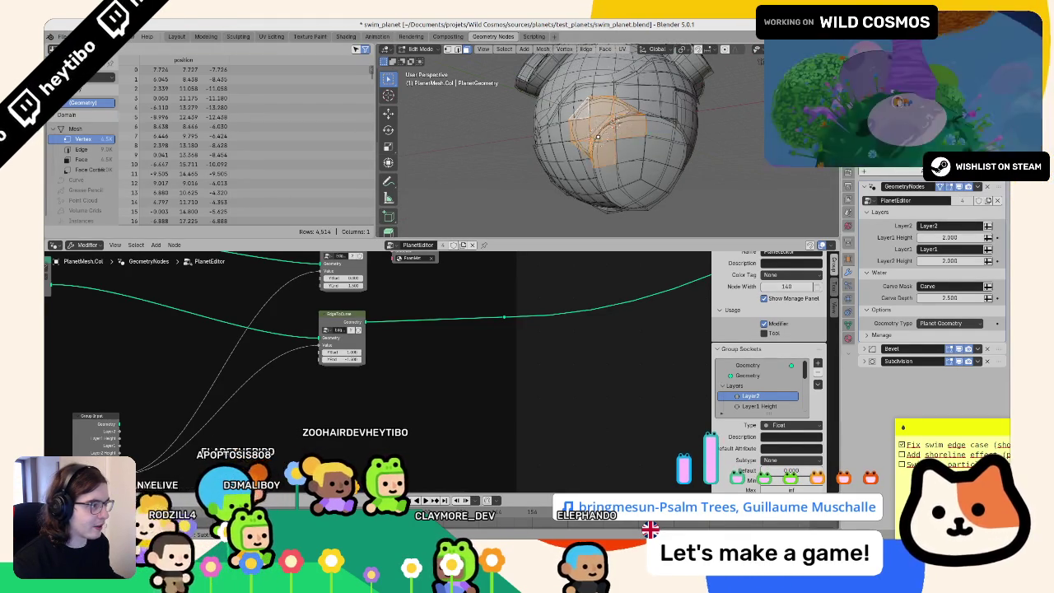
# Step: Select a shortest-path run of faces on the sphere and call up the mode pie
pyautogui.moveTo(595, 127); pyautogui.dragTo(537, 103, button='middle')
pyautogui.click(538, 103)
pyautogui.keyDown('ctrl'); pyautogui.click(602, 161); pyautogui.keyUp('ctrl')
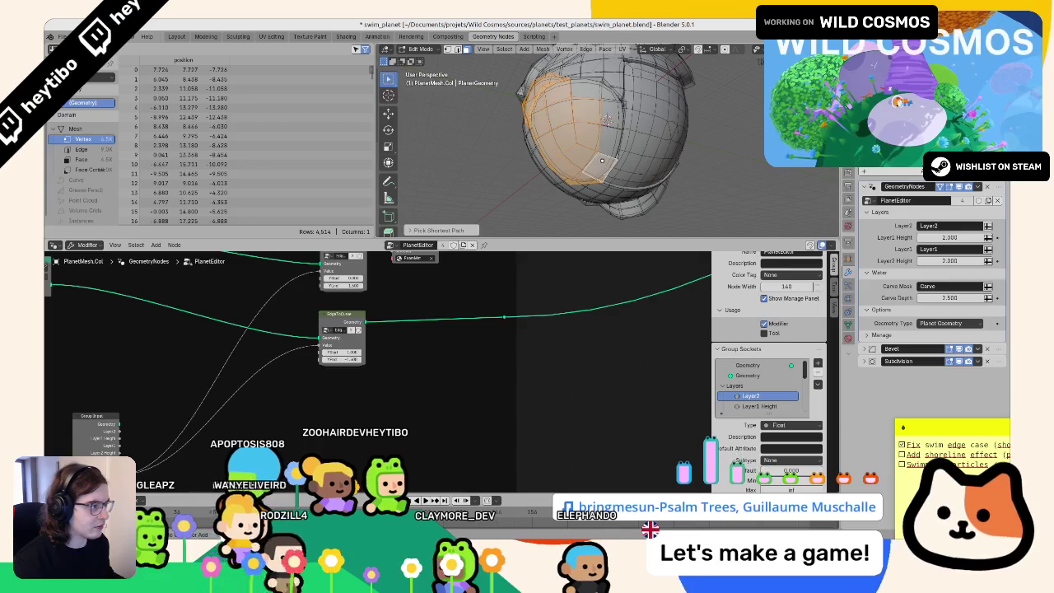
pyautogui.moveTo(581, 93)
pyautogui.mouseDown(button='middle')
pyautogui.moveTo(590, 94)
pyautogui.moveTo(568, 125)
pyautogui.mouseUp(button='middle')
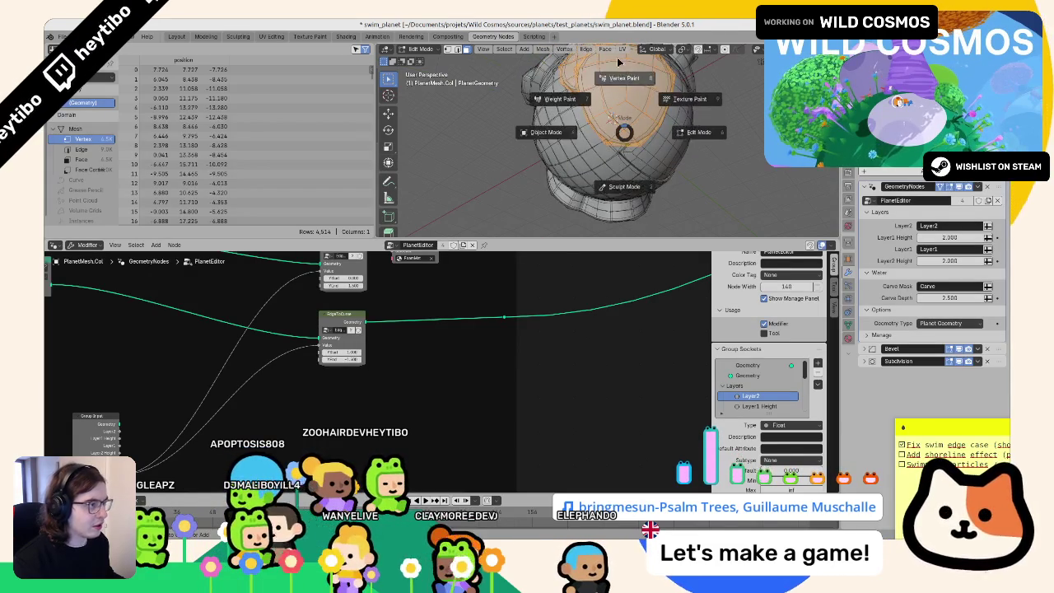
pyautogui.hotkey('ctrl', 'Tab')
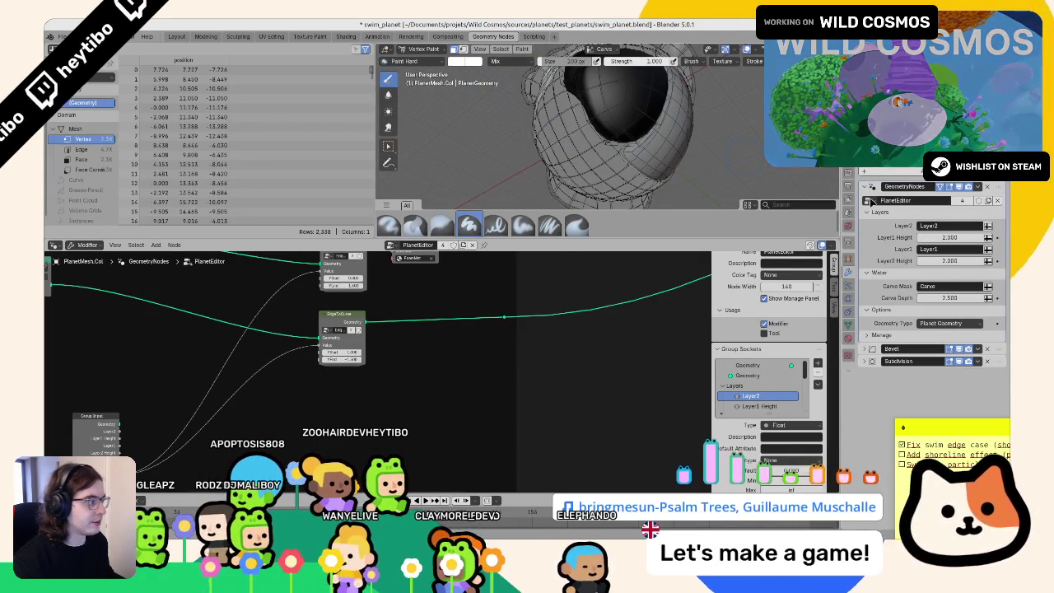
# Step: Fill Layer1 with white, paint a black patch on top, then make Layer2 active
pyautogui.click(847, 322)
pyautogui.click(897, 364)
pyautogui.hotkey('shift', 'k')
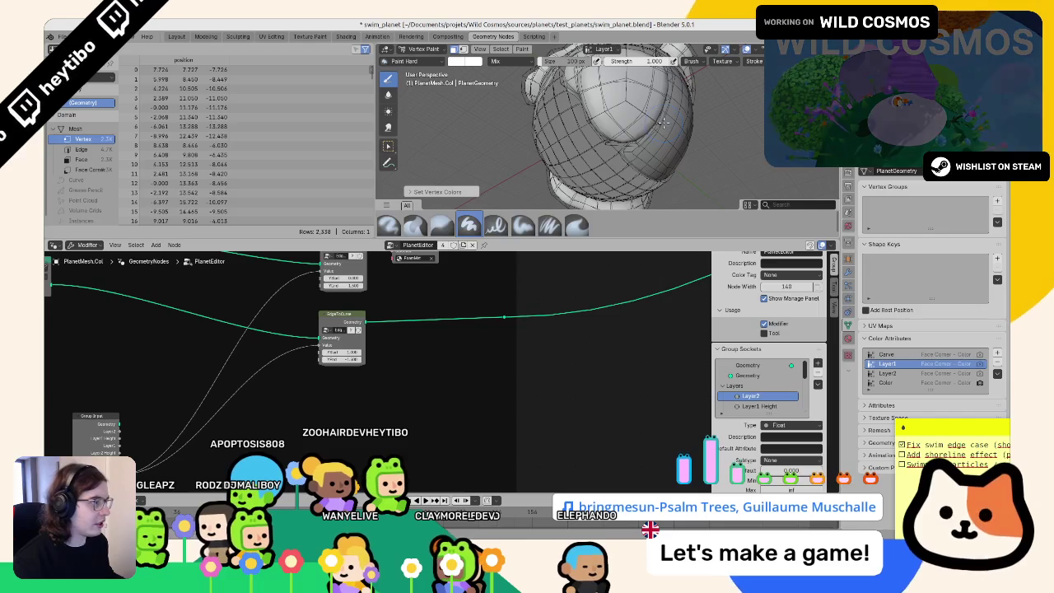
pyautogui.click(458, 62)
pyautogui.moveTo(532, 75); pyautogui.dragTo(533, 144)
pyautogui.moveTo(601, 90); pyautogui.dragTo(634, 158)
pyautogui.click(888, 372)
pyautogui.moveTo(609, 140)
pyautogui.mouseDown(button='middle')
pyautogui.moveTo(559, 171)
pyautogui.moveTo(603, 147)
pyautogui.mouseUp(button='middle')
# Step: Make Carve the active colour layer and preview its vertex colours
pyautogui.hotkey('ctrl', 'Tab')
pyautogui.press('Tab')
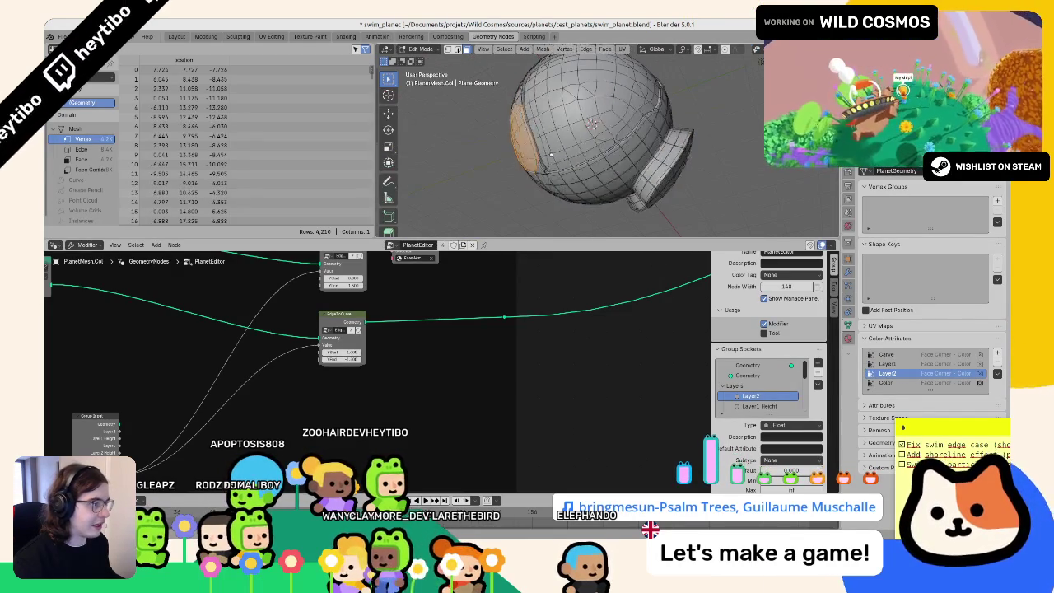
pyautogui.hotkey('ctrl', 'Tab')
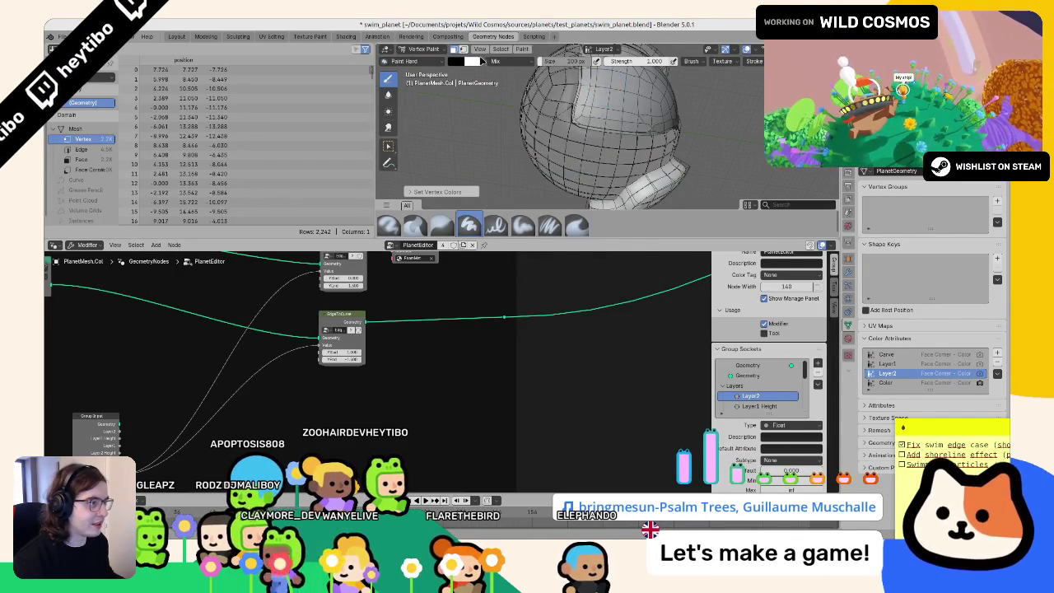
pyautogui.click(604, 49)
pyautogui.click(519, 82)
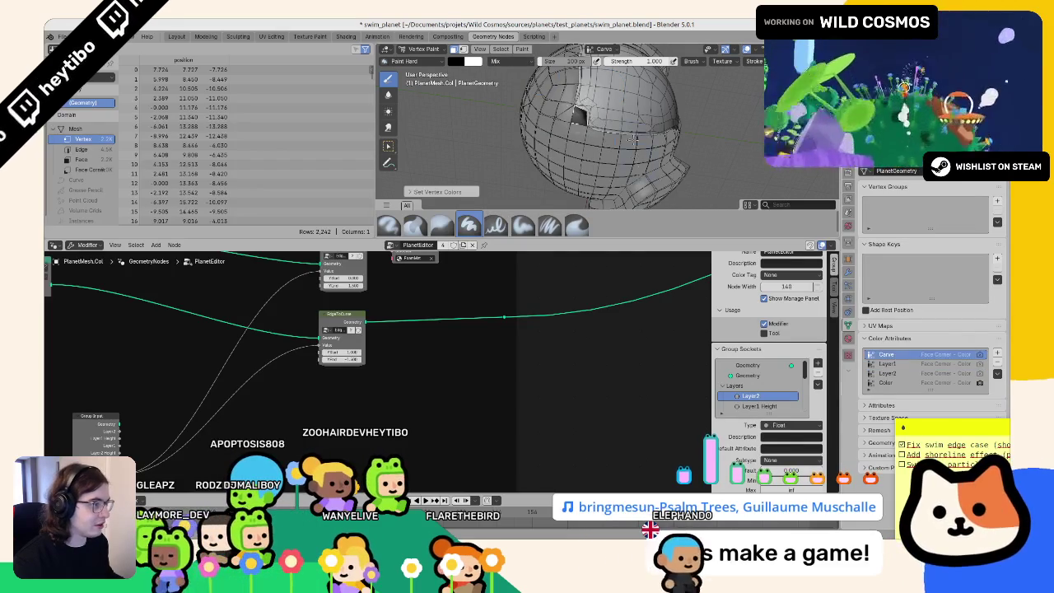
pyautogui.press('Tab')
pyautogui.moveTo(631, 141)
pyautogui.mouseDown(button='middle')
pyautogui.moveTo(577, 176)
pyautogui.moveTo(588, 112)
pyautogui.moveTo(565, 95)
pyautogui.mouseUp(button='middle')
pyautogui.hotkey('ctrl', 'Tab')
pyautogui.press('Tab')
pyautogui.press('Tab')
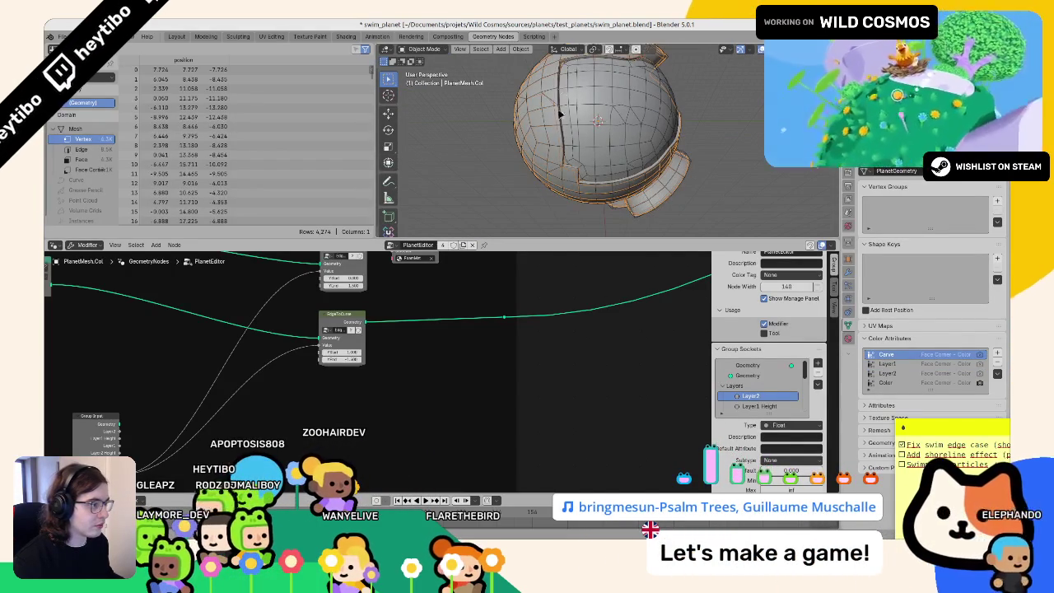
pyautogui.press('Tab')
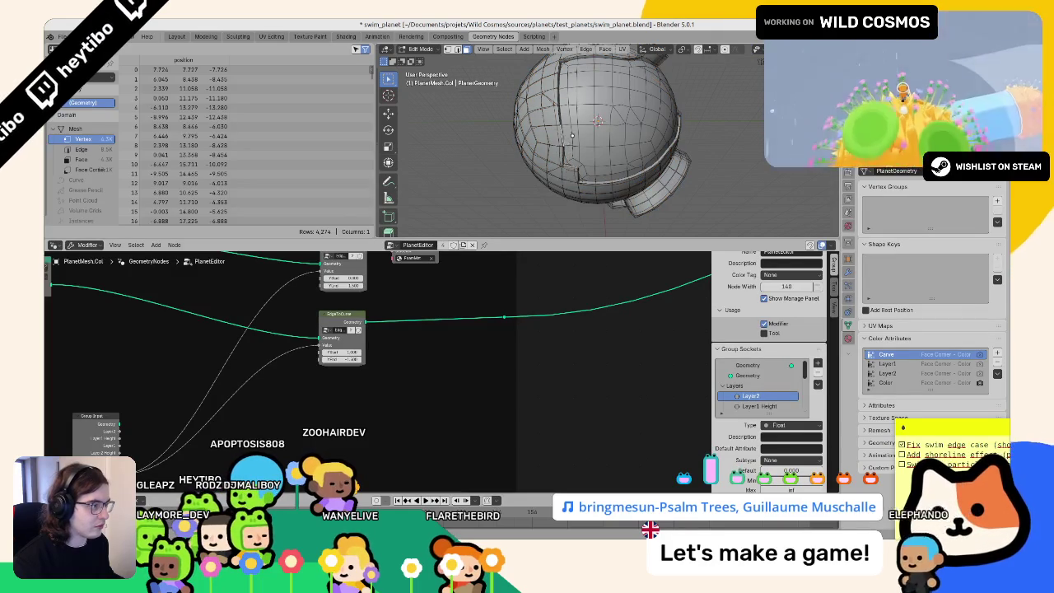
# Step: Extrude the edge loop beside the carve into a new strip of faces
pyautogui.keyDown('alt'); pyautogui.click(586, 158); pyautogui.keyUp('alt')
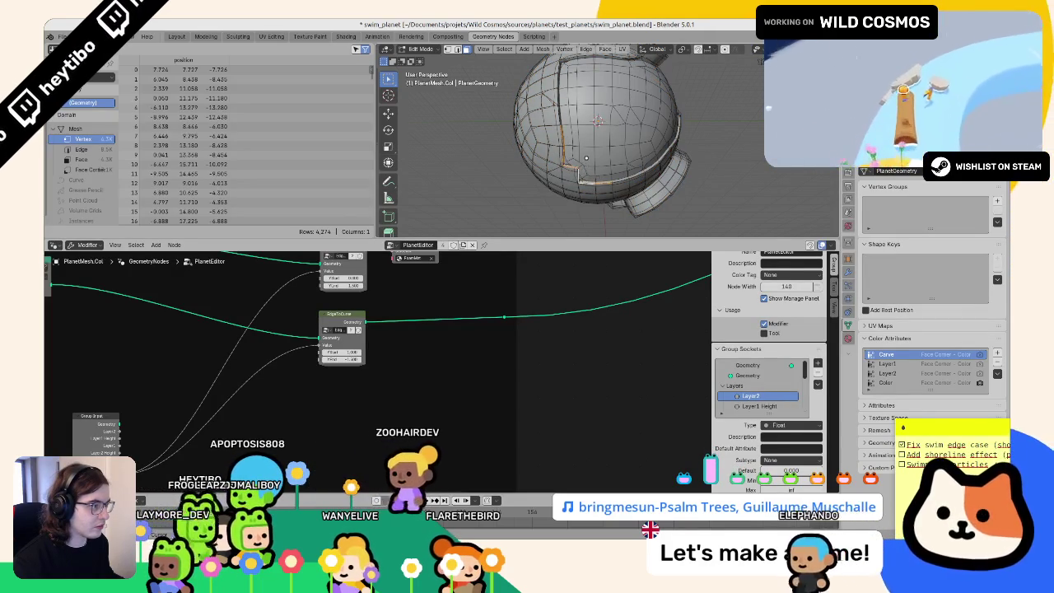
pyautogui.press('e')
pyautogui.click(594, 155)
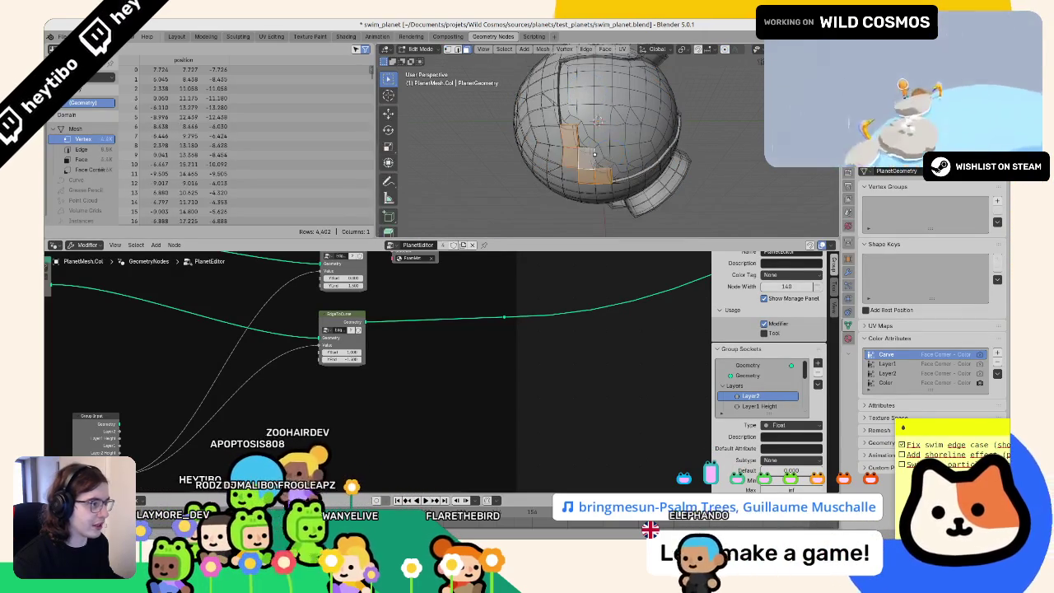
pyautogui.moveTo(595, 155); pyautogui.dragTo(601, 186, button='middle')
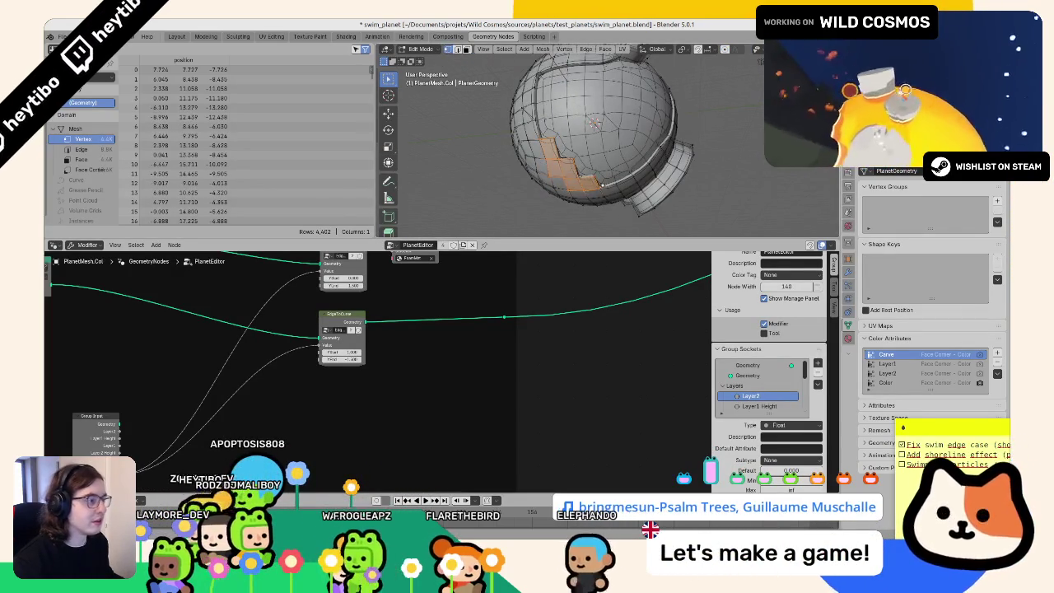
pyautogui.click(582, 142)
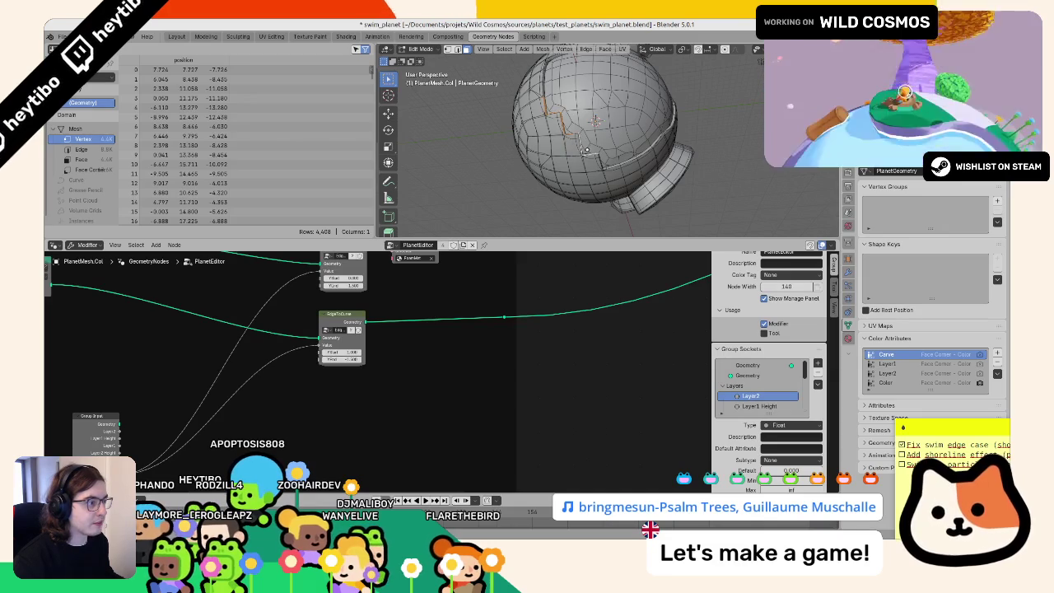
pyautogui.hotkey('ctrl', 'Tab')
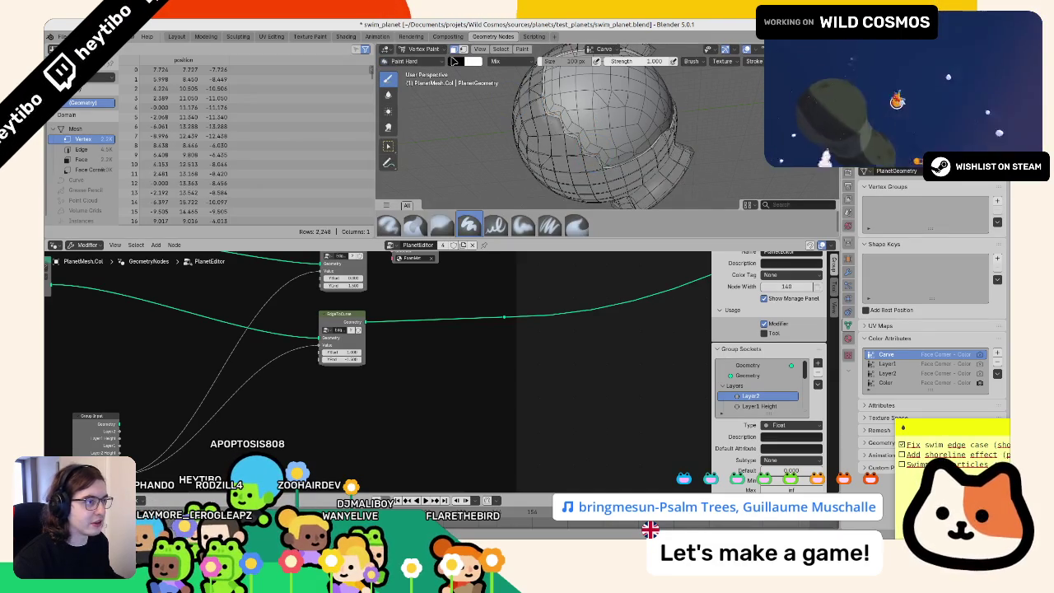
# Step: Trim the extra geometry around the carved opening and orbit to inspect the cut
pyautogui.press('Tab')
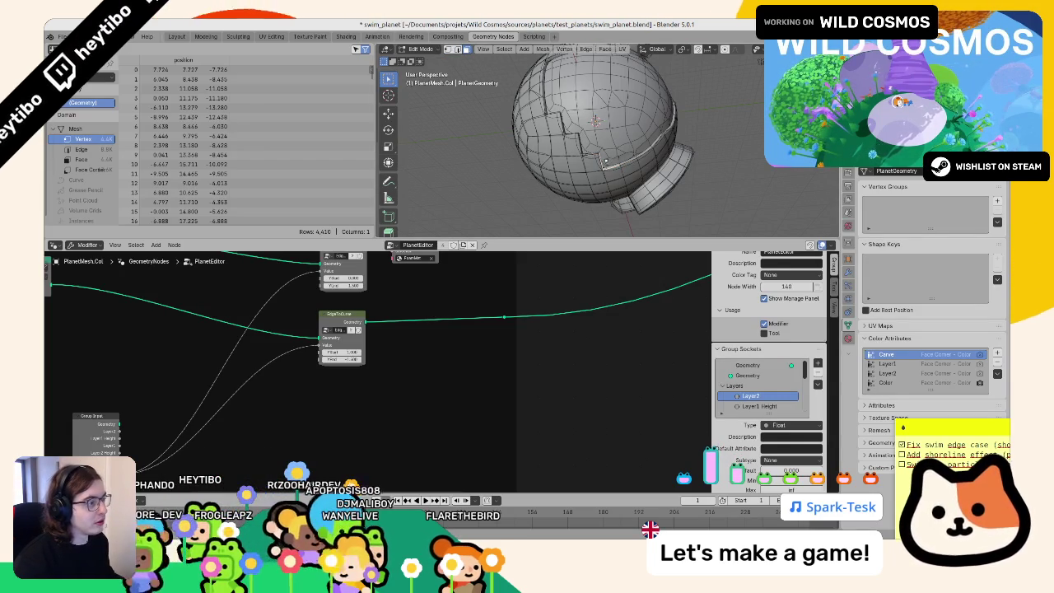
pyautogui.hotkey('ctrl', 'Tab')
pyautogui.click(568, 74)
pyautogui.press('Tab')
pyautogui.moveTo(505, 184); pyautogui.dragTo(503, 157, button='middle')
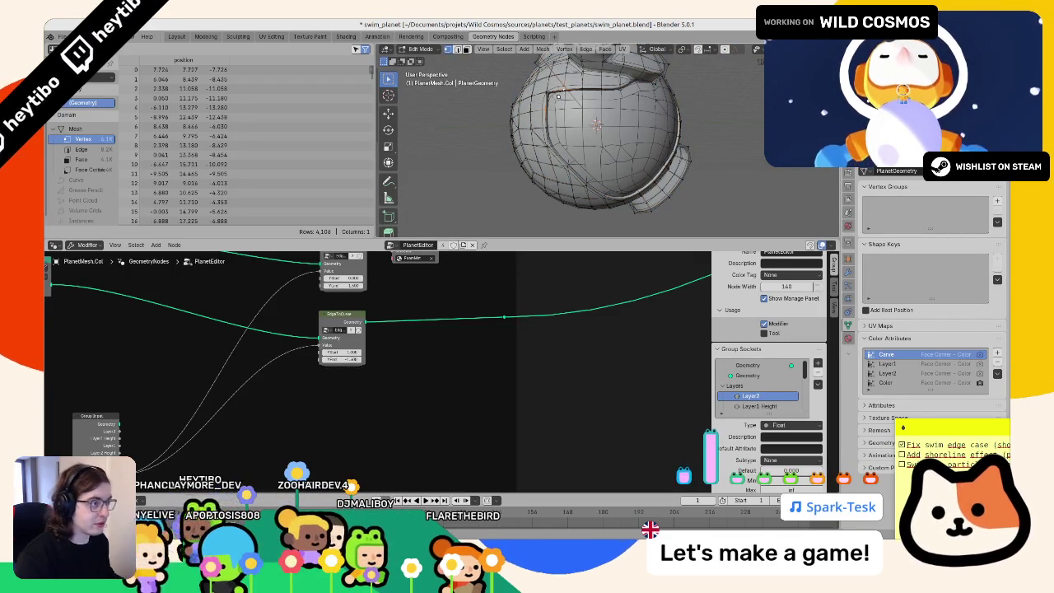
pyautogui.hotkey('ctrl', 'z')
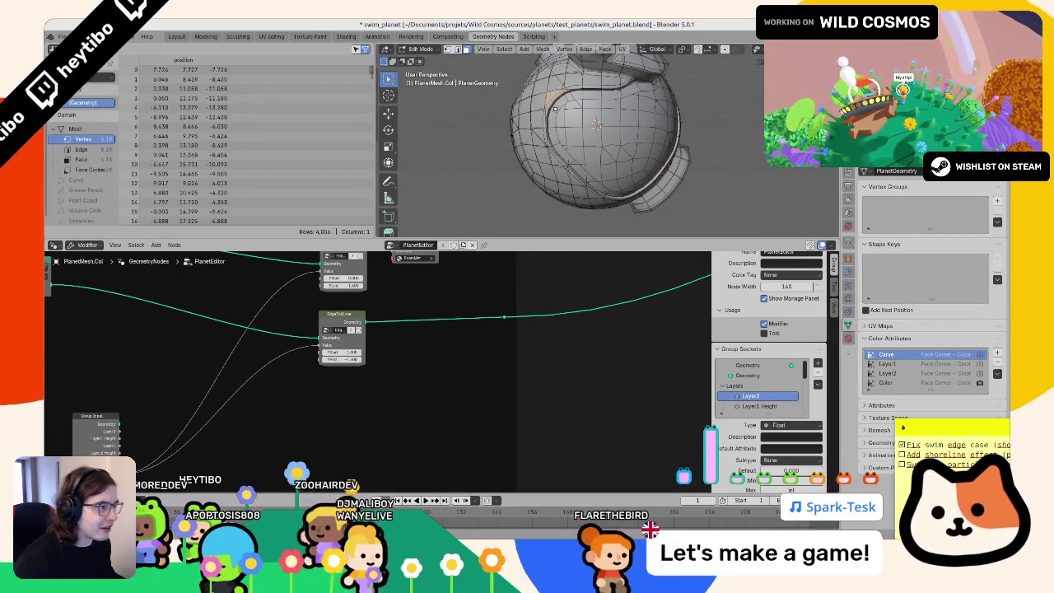
pyautogui.moveTo(555, 107); pyautogui.dragTo(565, 116, button='middle')
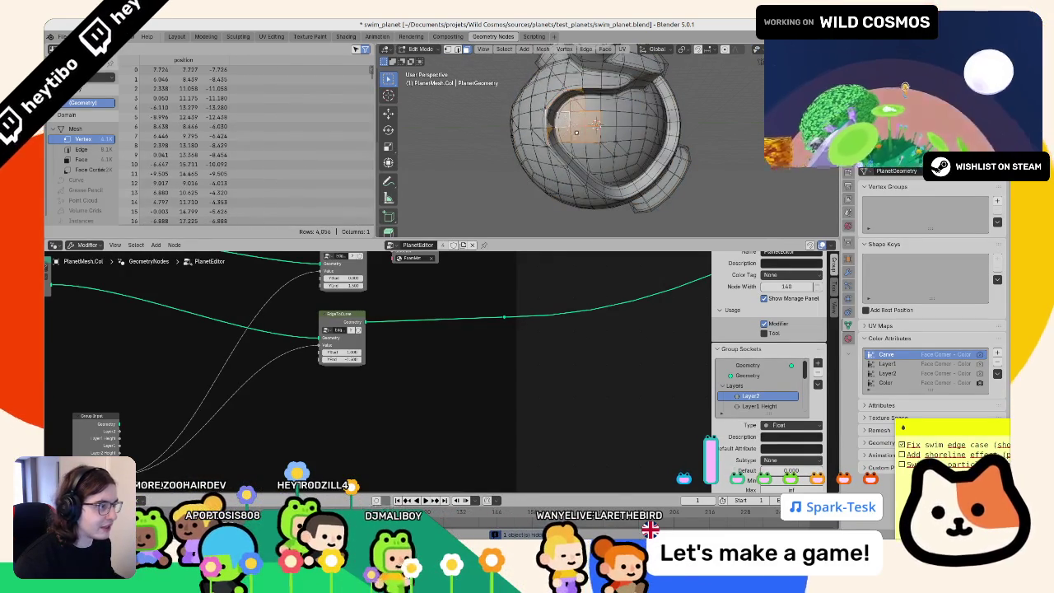
# Step: Delete the first edge loop inside the planet's cavity with X > Delete Edge Loop
pyautogui.moveTo(577, 132); pyautogui.dragTo(614, 134, button='middle')
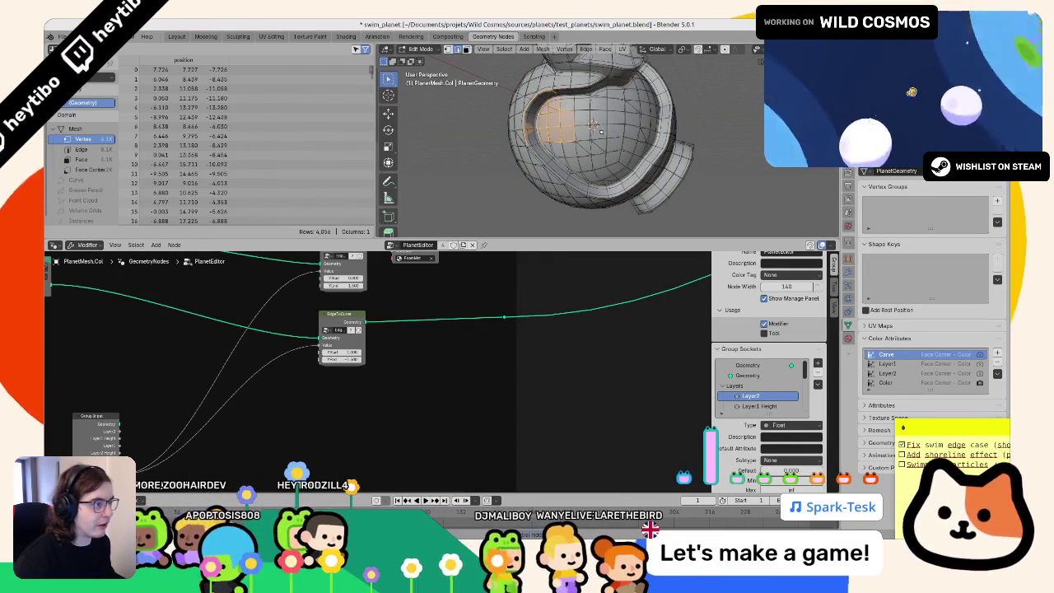
pyautogui.hotkey('alt', 'a')
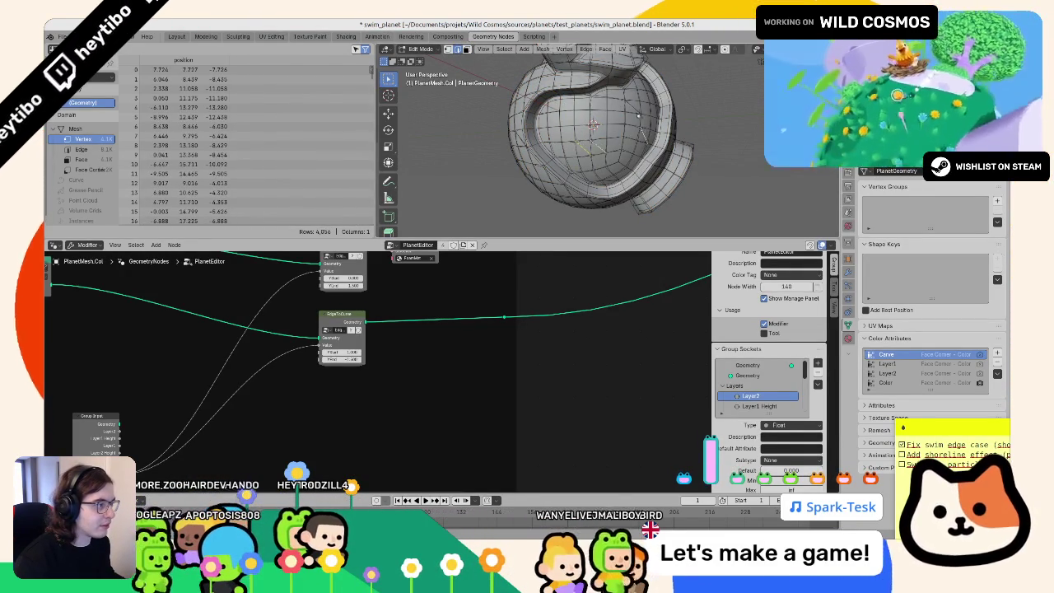
pyautogui.press('x')
pyautogui.click(616, 201)
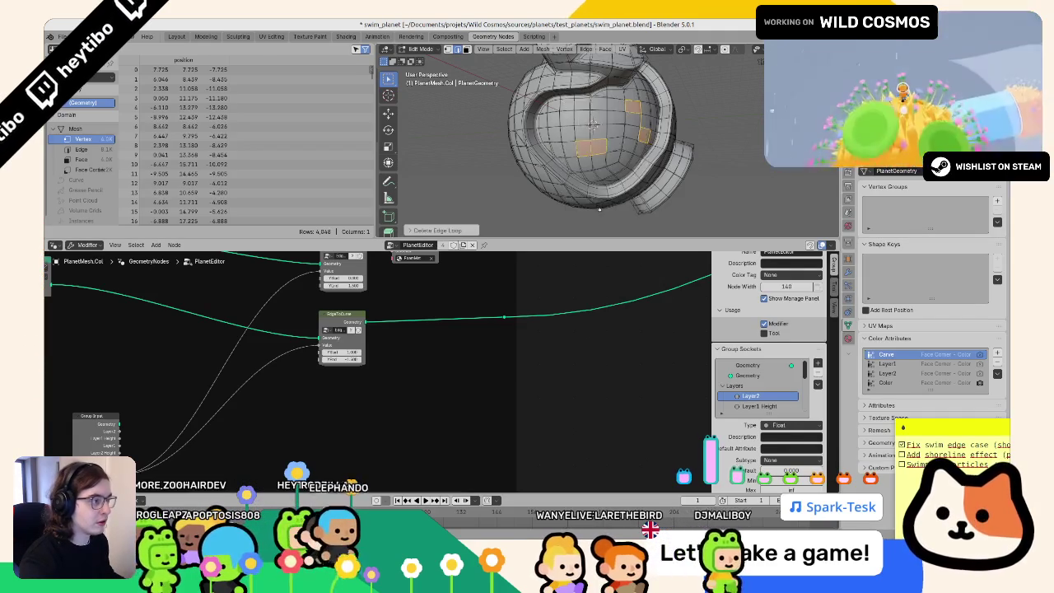
pyautogui.moveTo(616, 201); pyautogui.dragTo(602, 182, button='middle')
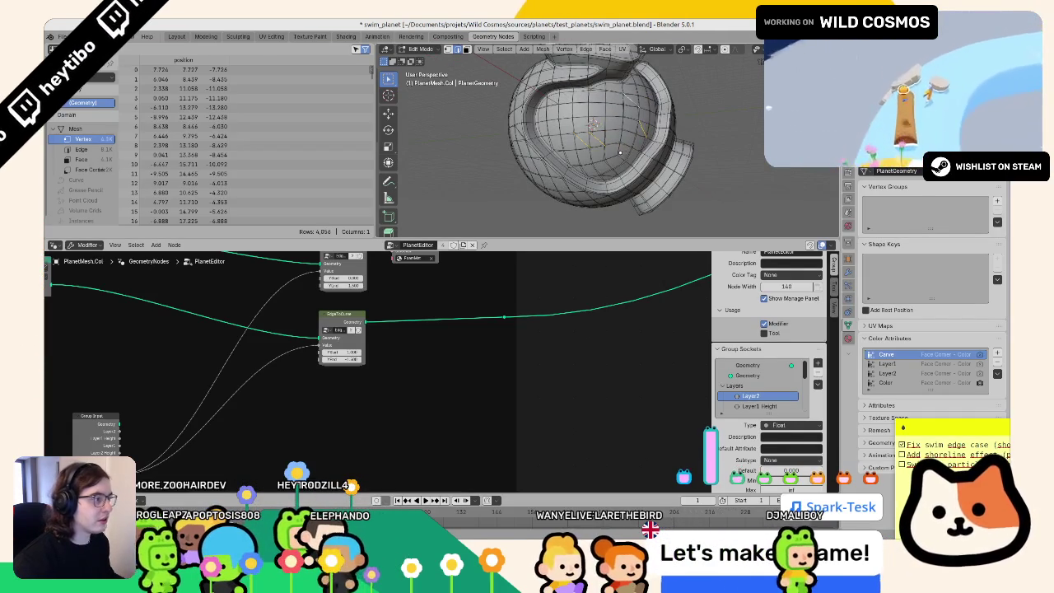
pyautogui.hotkey('ctrl', 'shift', 'z')
pyautogui.hotkey('ctrl', 'z')
pyautogui.hotkey('ctrl', 'shift', 'z')
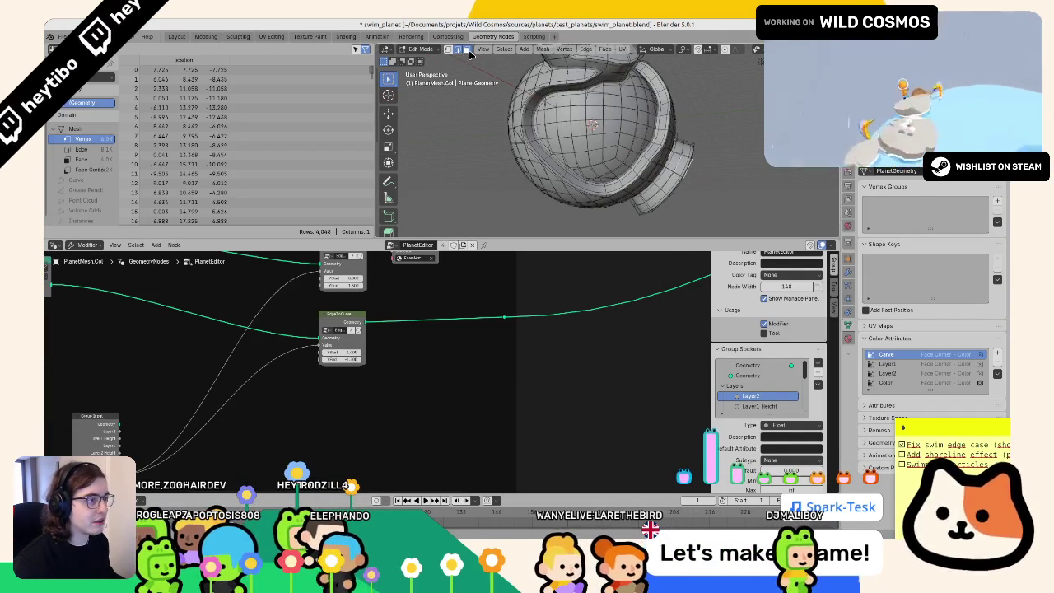
pyautogui.moveTo(458, 54); pyautogui.dragTo(601, 122, button='middle')
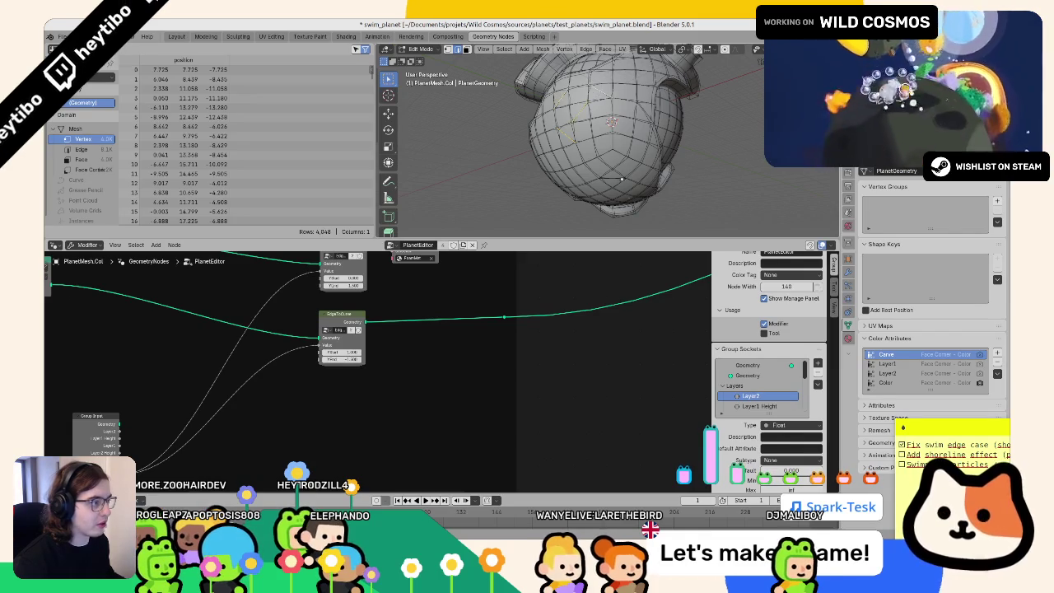
# Step: Delete two more cavity edge loops, then switch the mesh to Weight Paint
pyautogui.press('x')
pyautogui.click(613, 173)
pyautogui.moveTo(614, 173)
pyautogui.mouseDown(button='middle')
pyautogui.moveTo(459, 49)
pyautogui.moveTo(567, 125)
pyautogui.mouseUp(button='middle')
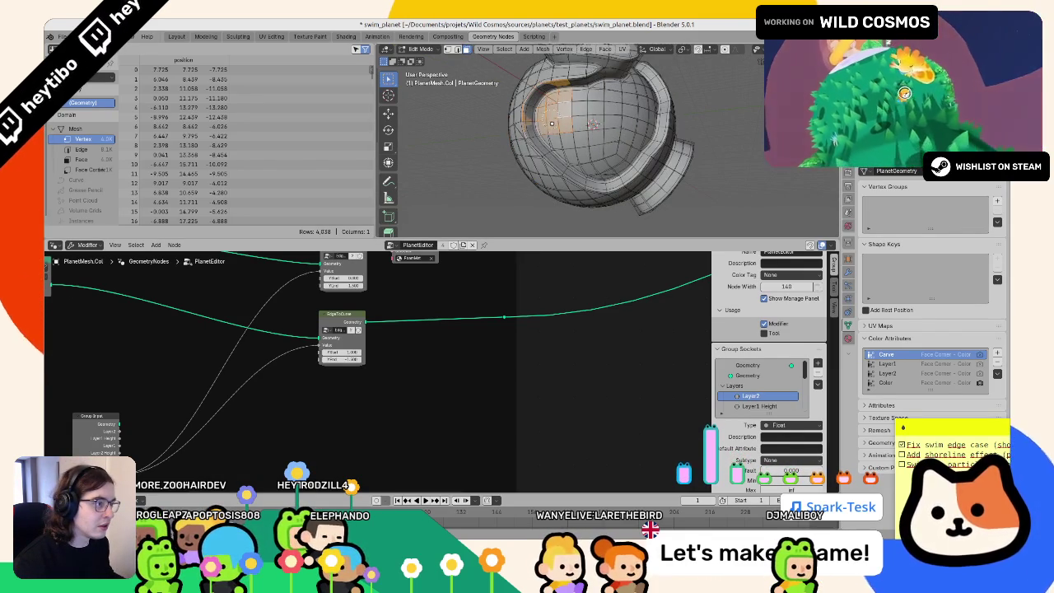
pyautogui.keyDown('ctrl'); pyautogui.click(580, 161); pyautogui.keyUp('ctrl')
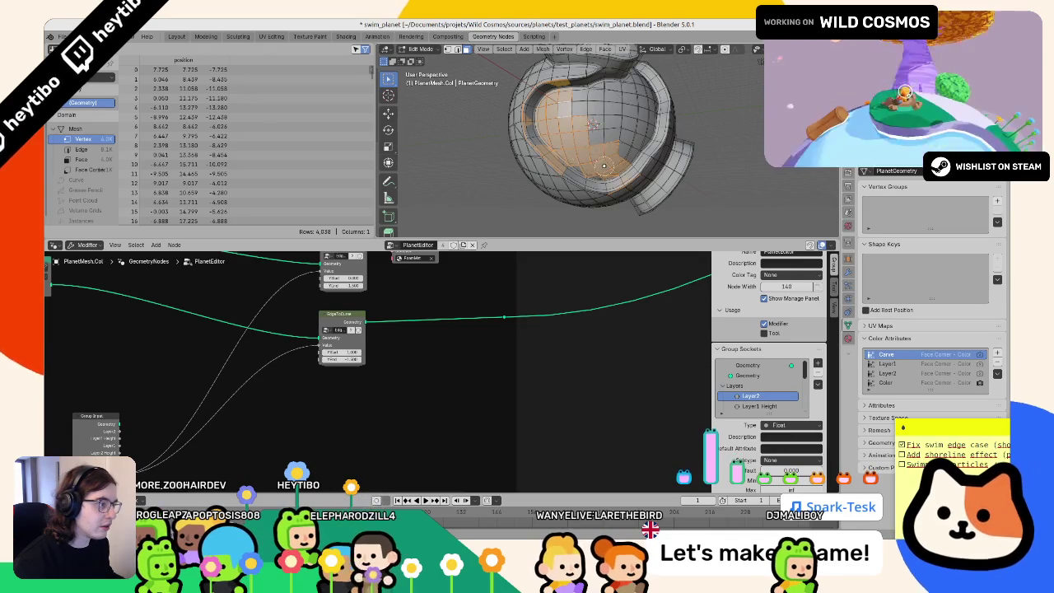
pyautogui.click(610, 172)
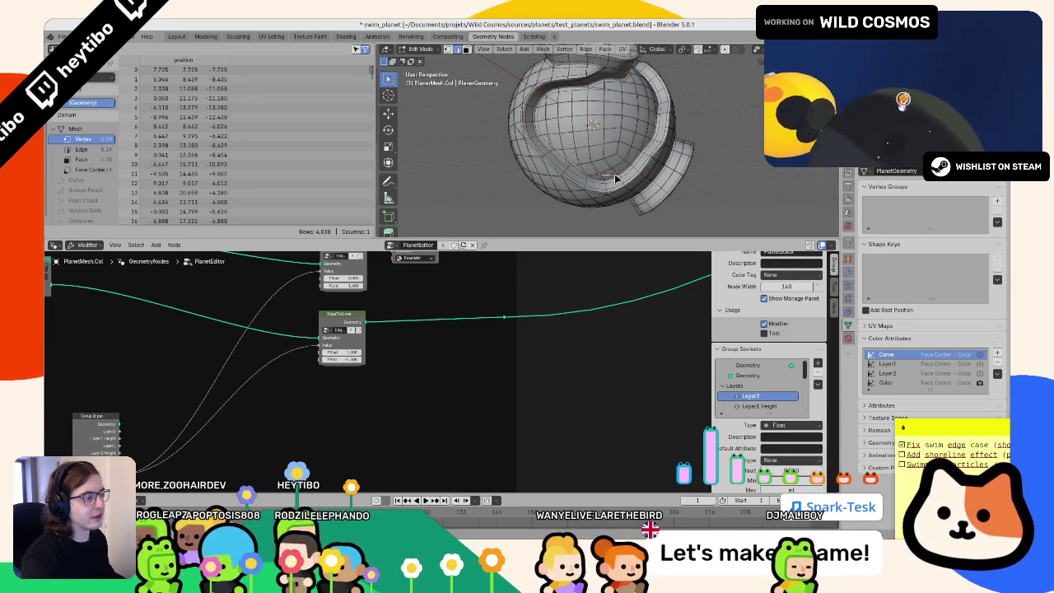
pyautogui.press('x')
pyautogui.click(629, 168)
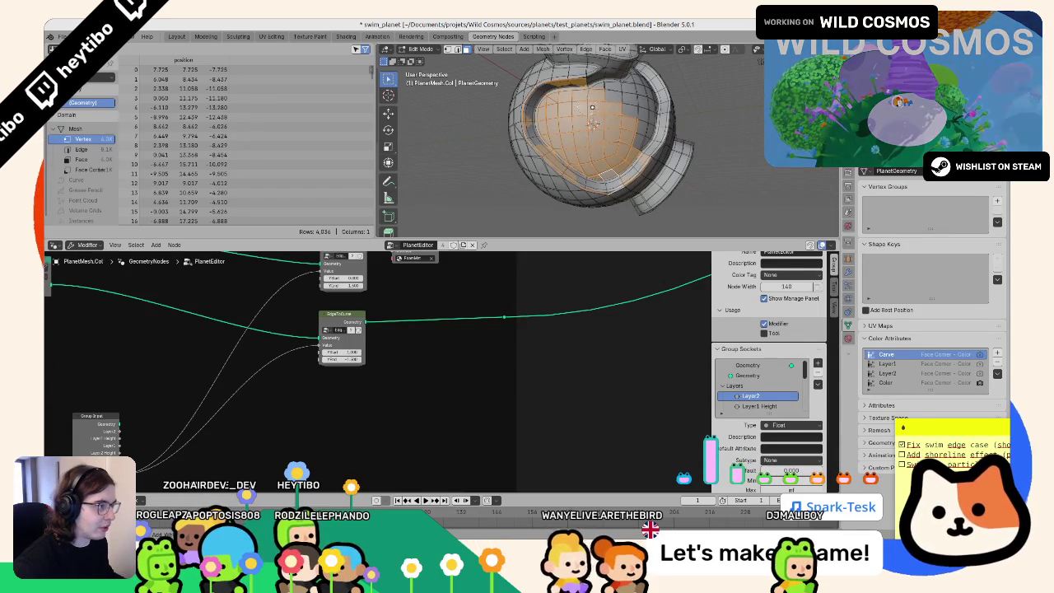
pyautogui.moveTo(618, 107); pyautogui.dragTo(585, 122, button='middle')
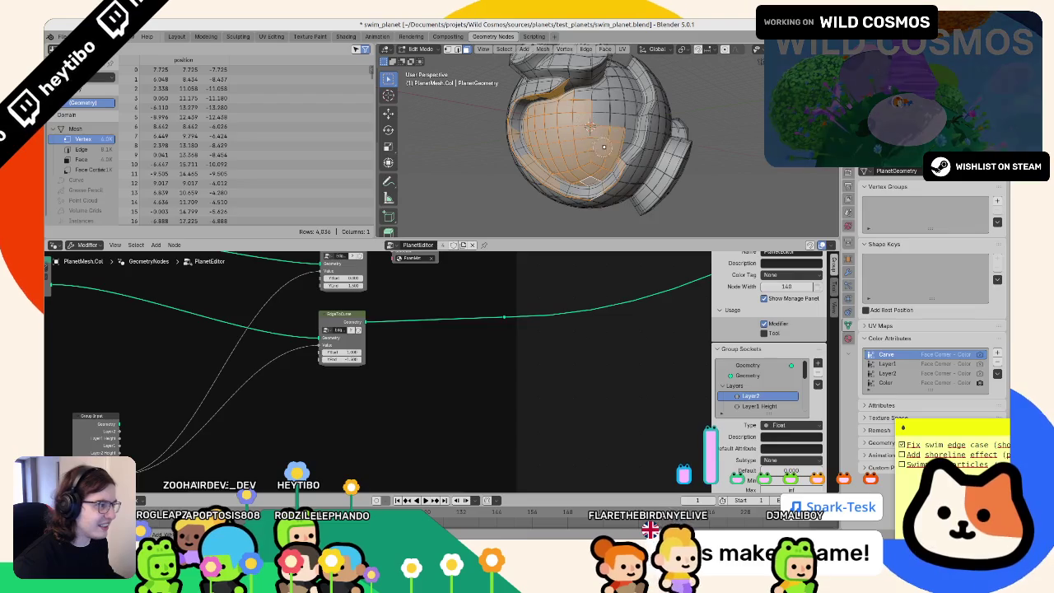
pyautogui.hotkey('ctrl', 'Tab')
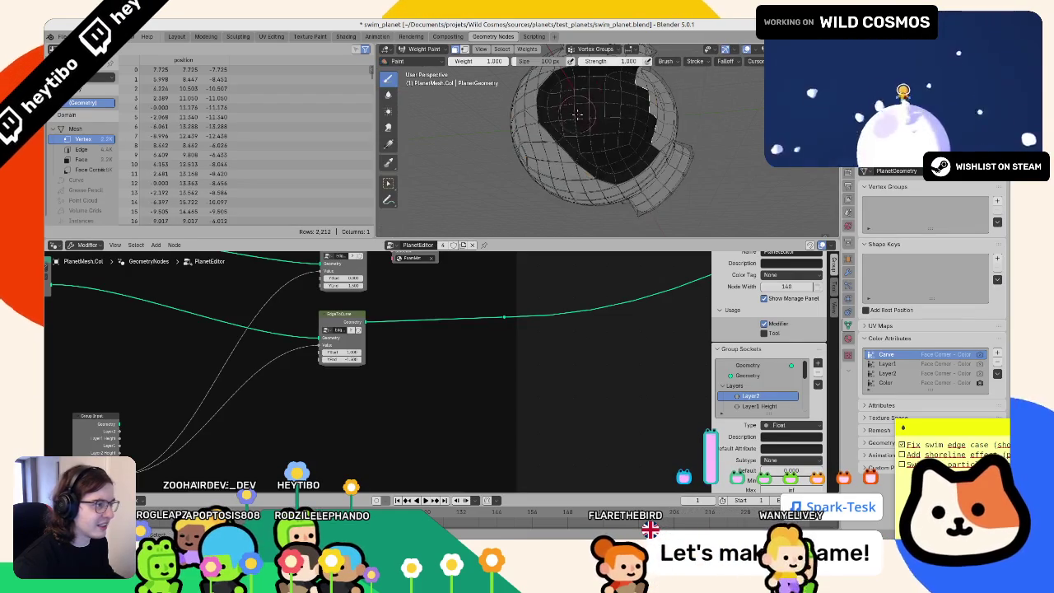
# Step: Enter Vertex Paint, enlarge the brush to about 406 px and choose Airbrush
pyautogui.scroll(-3, 531, 134)
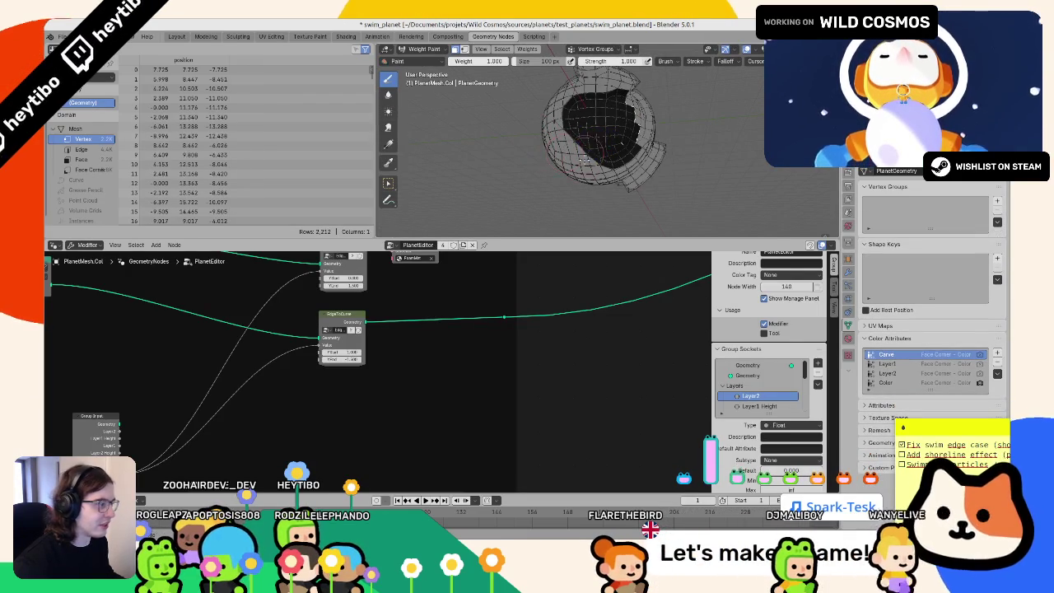
pyautogui.hotkey('ctrl', 'Tab')
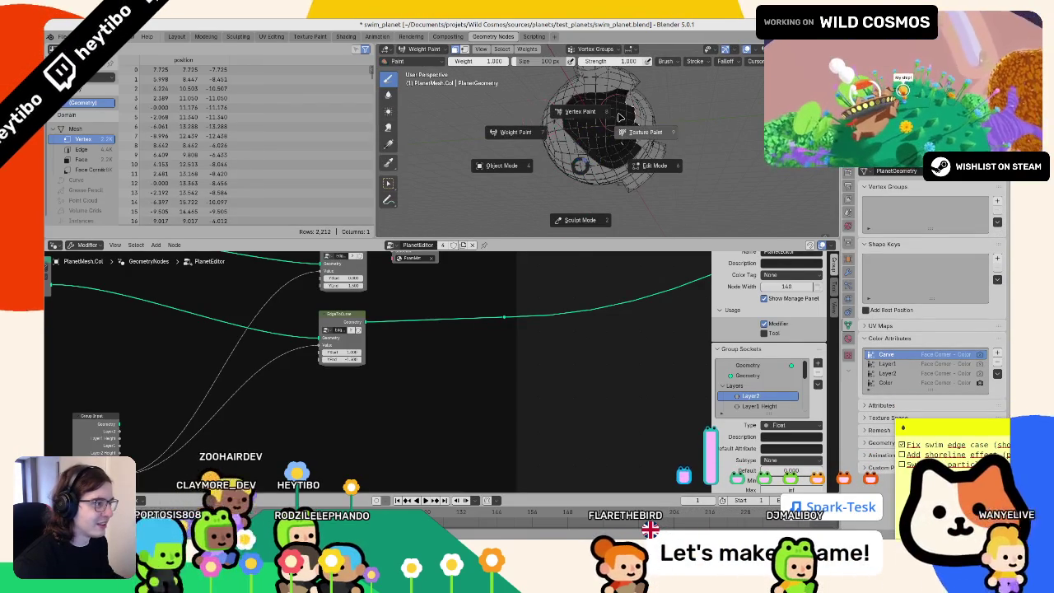
pyautogui.click(580, 114)
pyautogui.press('f')
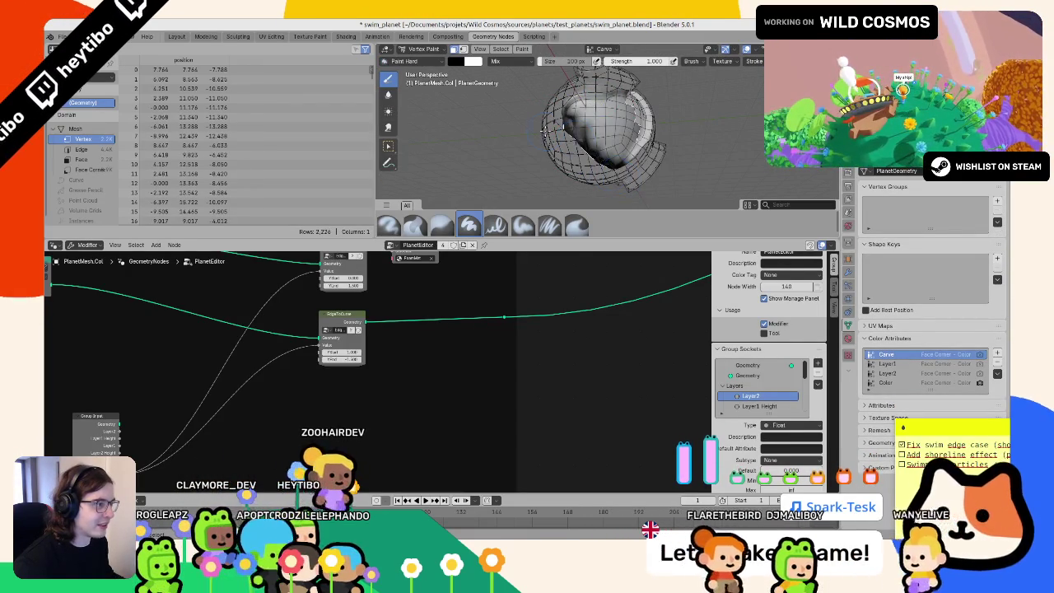
pyautogui.moveTo(576, 115); pyautogui.dragTo(609, 132)
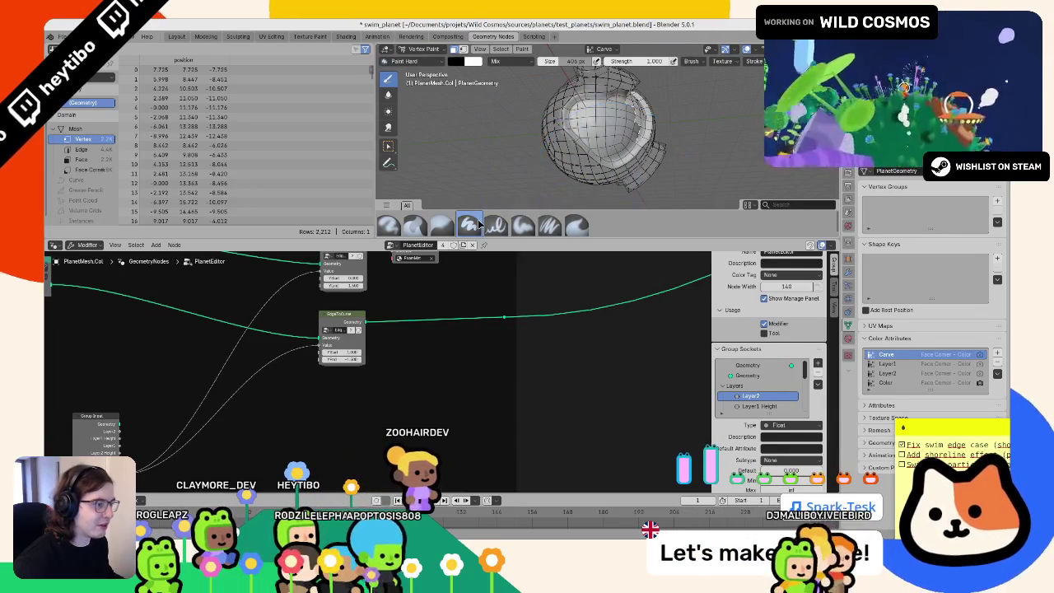
pyautogui.click(389, 225)
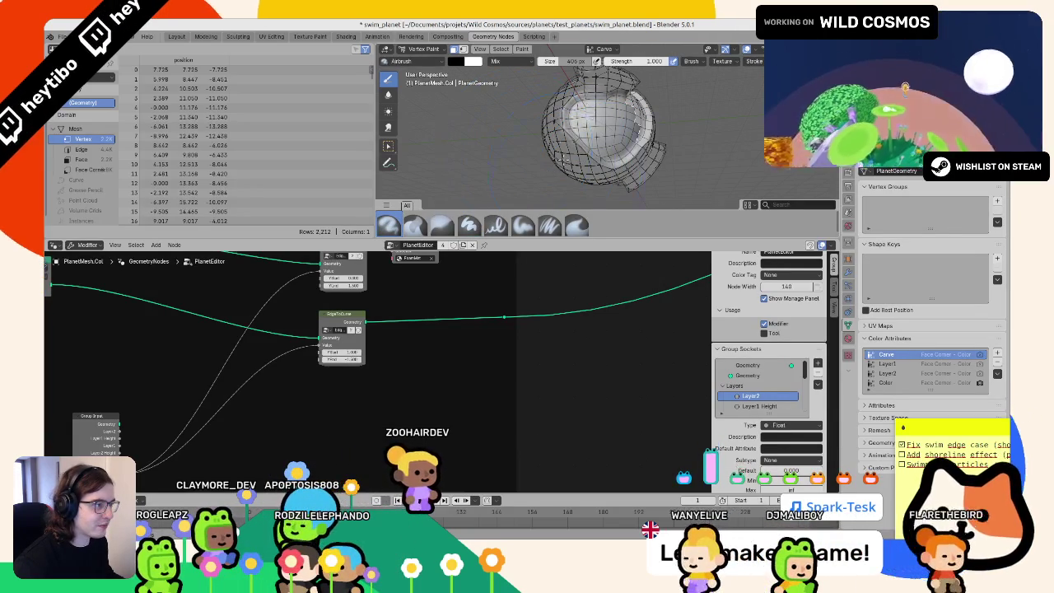
# Step: Airbrush a dark patch onto the sphere's Carve colours
pyautogui.moveTo(576, 124); pyautogui.dragTo(609, 156)
pyautogui.moveTo(609, 156)
pyautogui.mouseDown(button='middle')
pyautogui.moveTo(531, 181)
pyautogui.moveTo(586, 174)
pyautogui.moveTo(542, 136)
pyautogui.moveTo(563, 163)
pyautogui.mouseUp(button='middle')
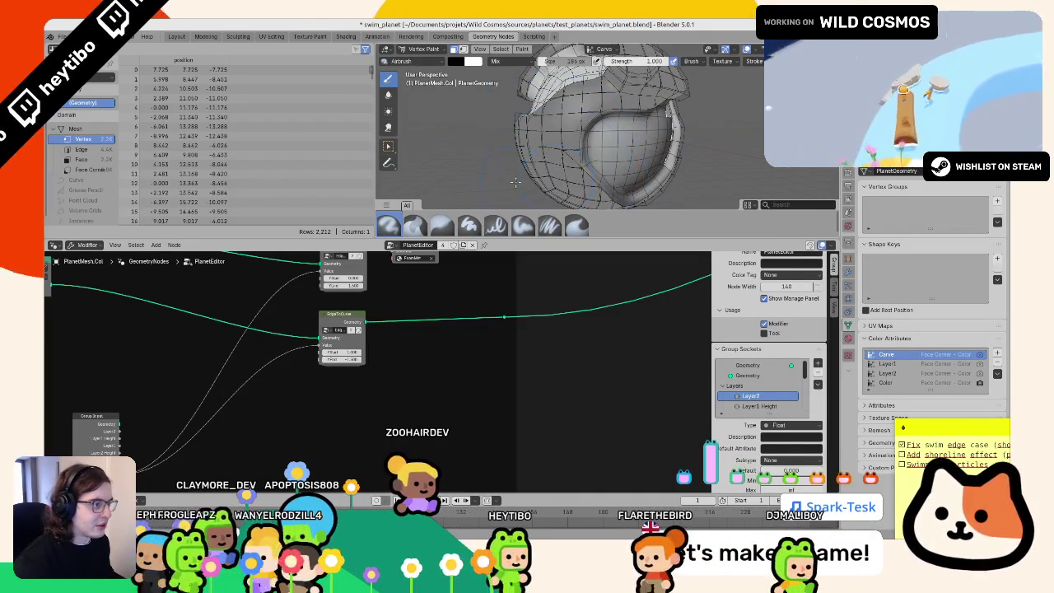
pyautogui.moveTo(563, 162)
pyautogui.mouseDown()
pyautogui.moveTo(531, 118)
pyautogui.moveTo(543, 115)
pyautogui.moveTo(546, 185)
pyautogui.mouseUp()
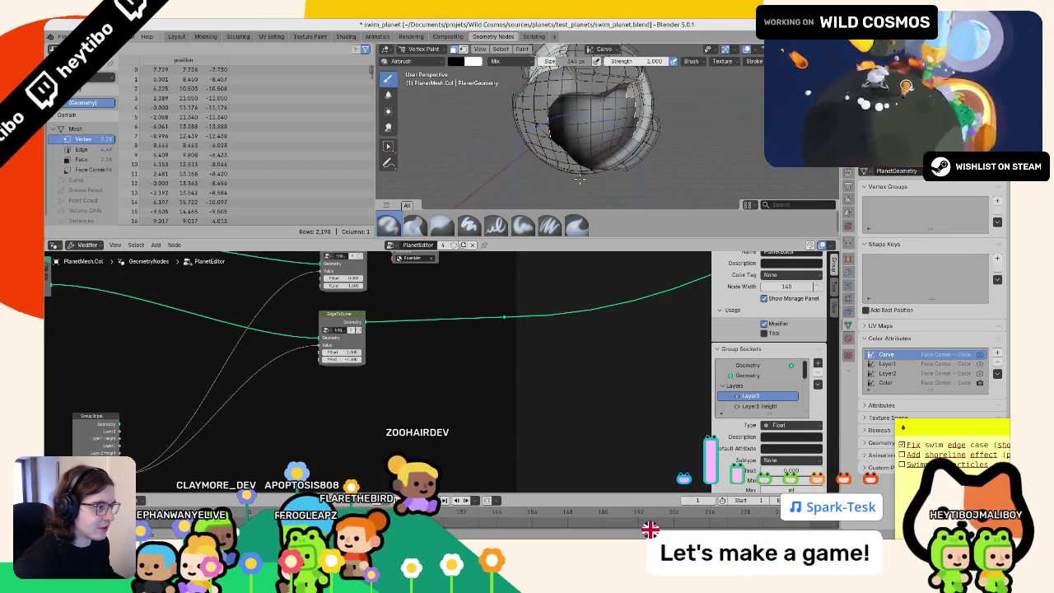
pyautogui.moveTo(586, 177); pyautogui.dragTo(550, 142, button='middle')
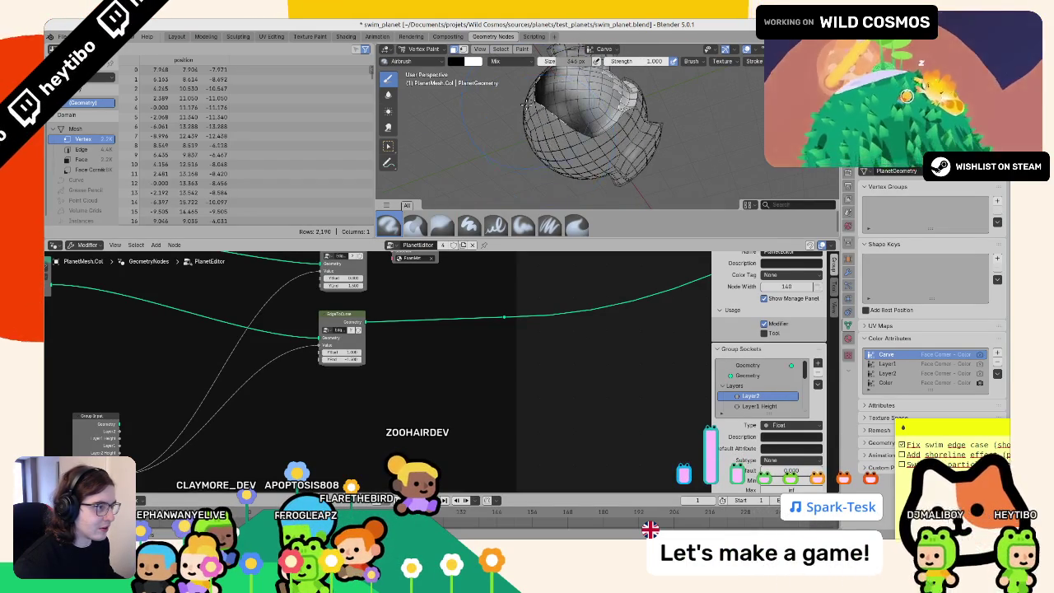
pyautogui.moveTo(527, 103); pyautogui.dragTo(506, 78, button='middle')
# Step: Browse the viewport and paint adjustment menus without changes, then return to Object Mode
pyautogui.click(480, 49)
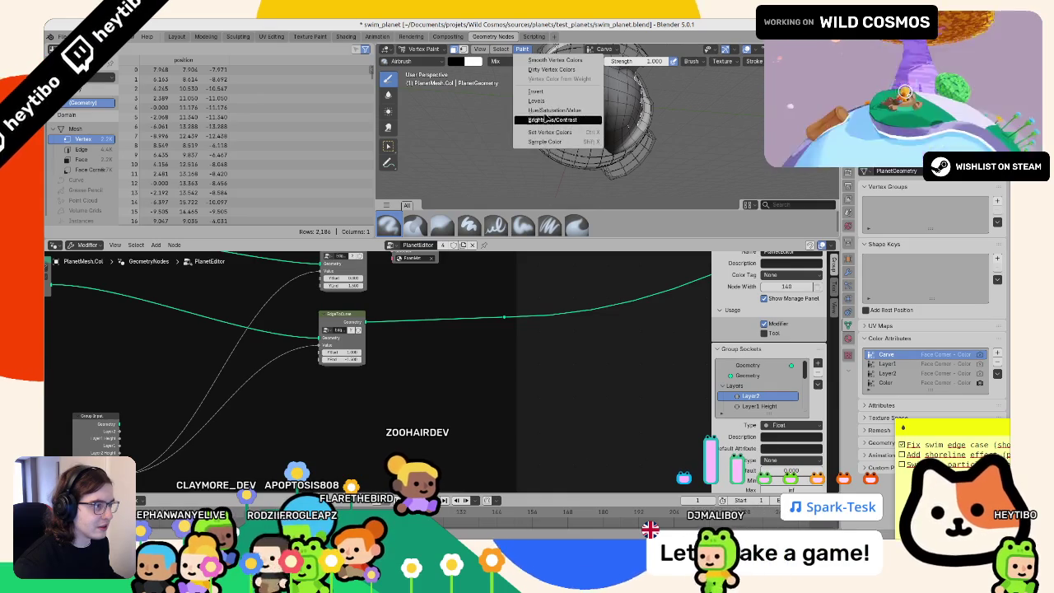
pyautogui.click(523, 50)
pyautogui.click(524, 50)
pyautogui.click(523, 51)
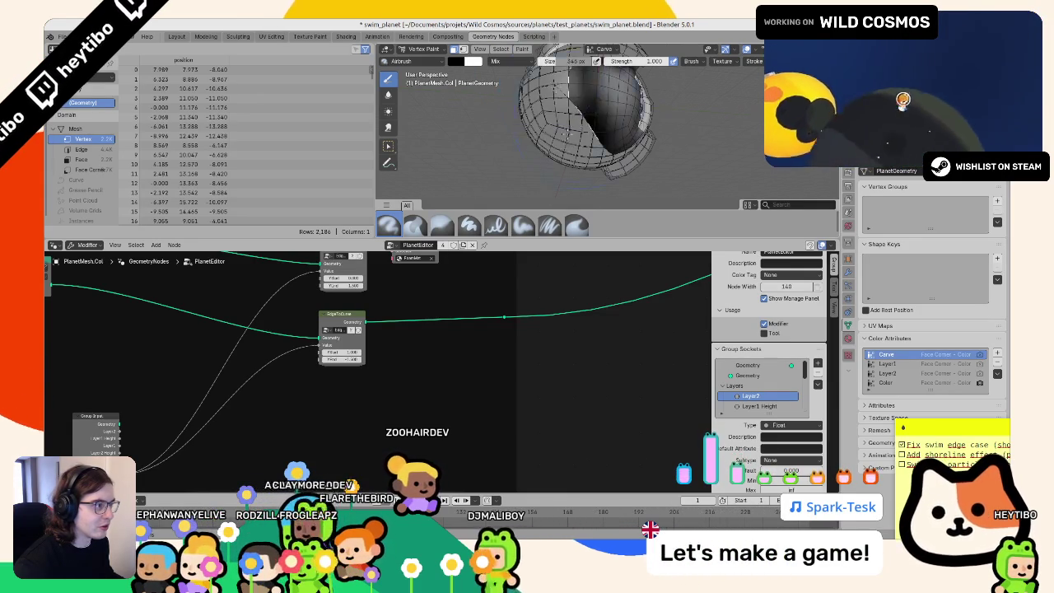
pyautogui.moveTo(579, 124); pyautogui.dragTo(573, 217, button='middle')
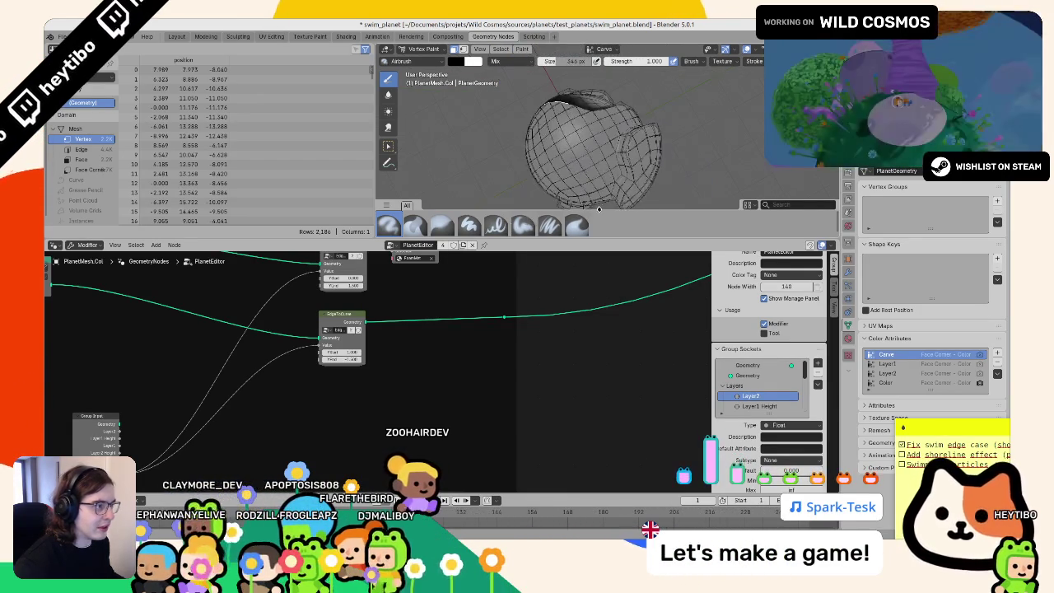
pyautogui.hotkey('ctrl', 'Tab')
pyautogui.moveTo(579, 82)
pyautogui.mouseDown(button='middle')
pyautogui.moveTo(491, 121)
pyautogui.moveTo(571, 140)
pyautogui.moveTo(623, 174)
pyautogui.mouseUp(button='middle')
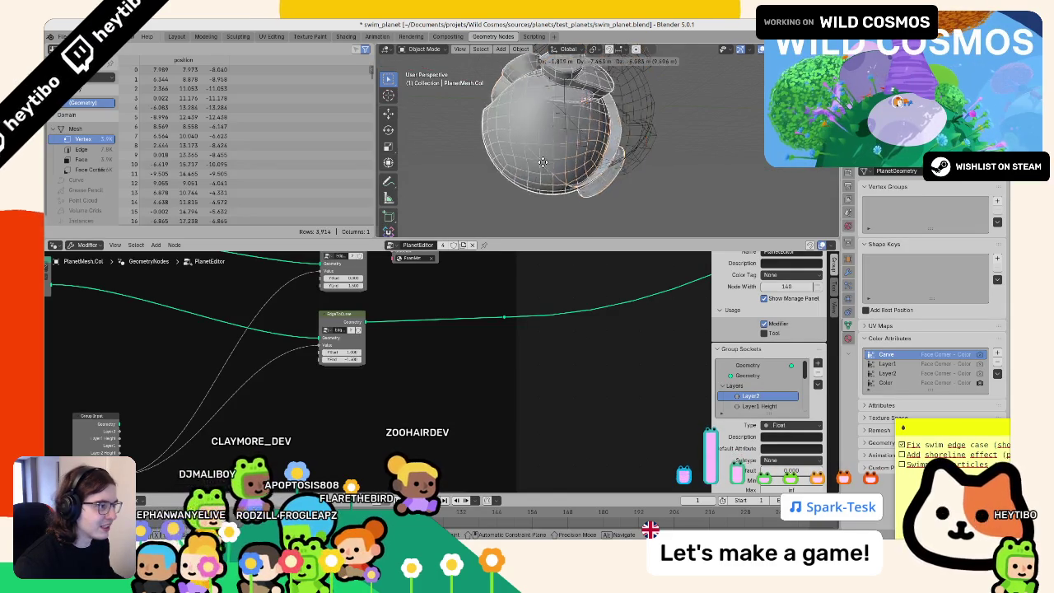
# Step: Select PlanetMesh.Col, hide it with H, and bring WaterMesh's geometry nodes into view
pyautogui.click(623, 175)
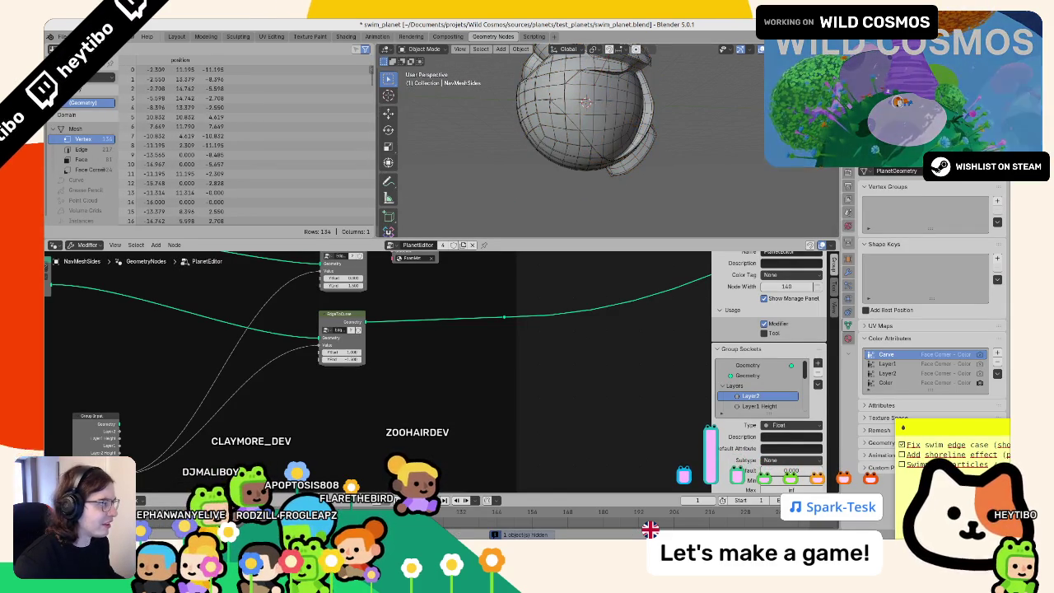
pyautogui.click(584, 101)
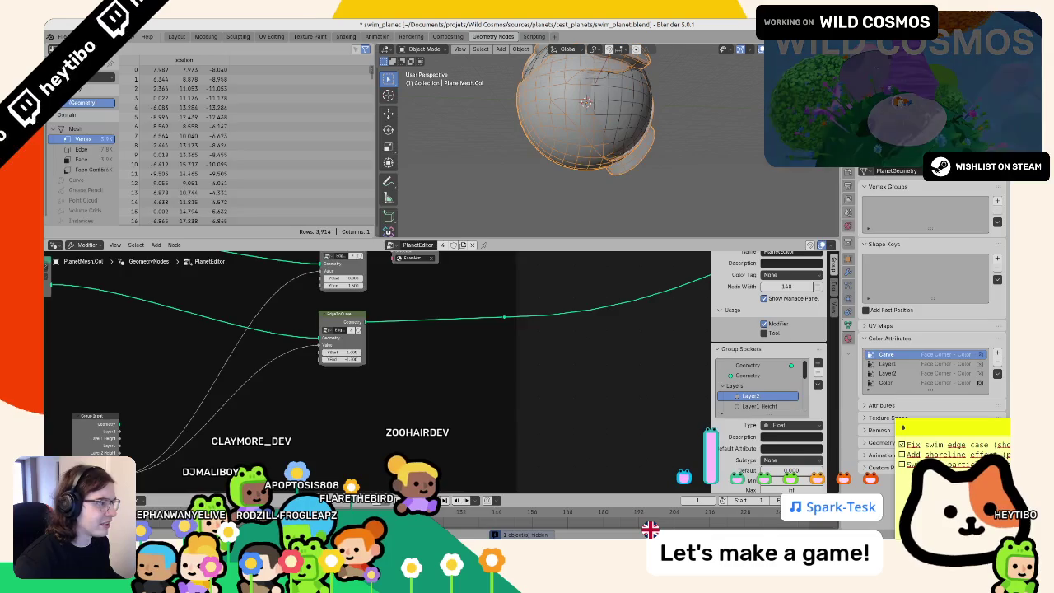
pyautogui.moveTo(699, 137)
pyautogui.mouseDown(button='middle')
pyautogui.moveTo(621, 126)
pyautogui.moveTo(588, 165)
pyautogui.moveTo(636, 127)
pyautogui.moveTo(646, 103)
pyautogui.mouseUp(button='middle')
pyautogui.click(588, 165)
pyautogui.click(588, 165)
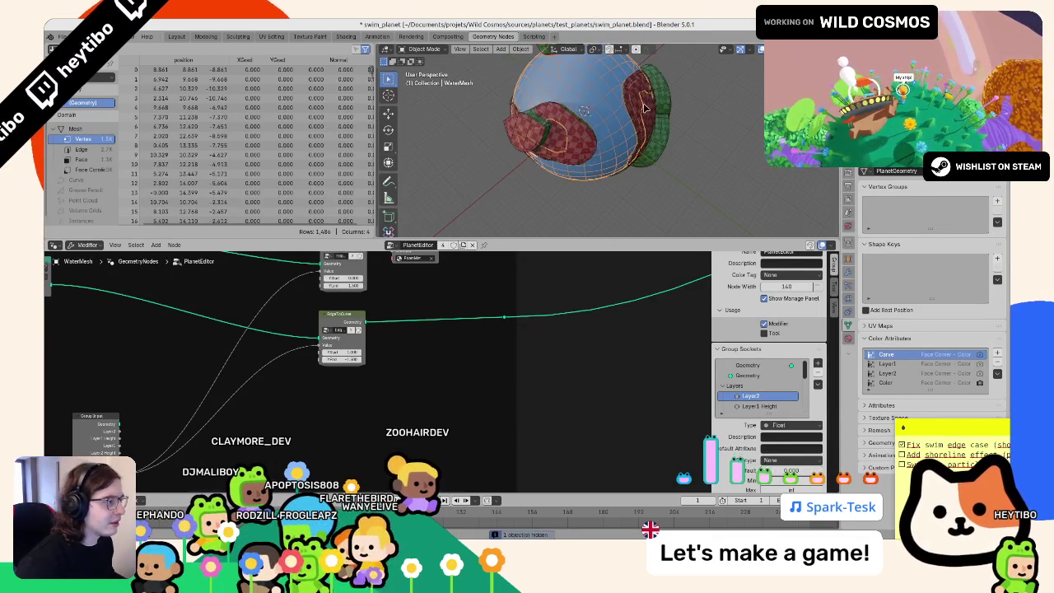
pyautogui.press('g')
pyautogui.press('Escape')
pyautogui.press('h')
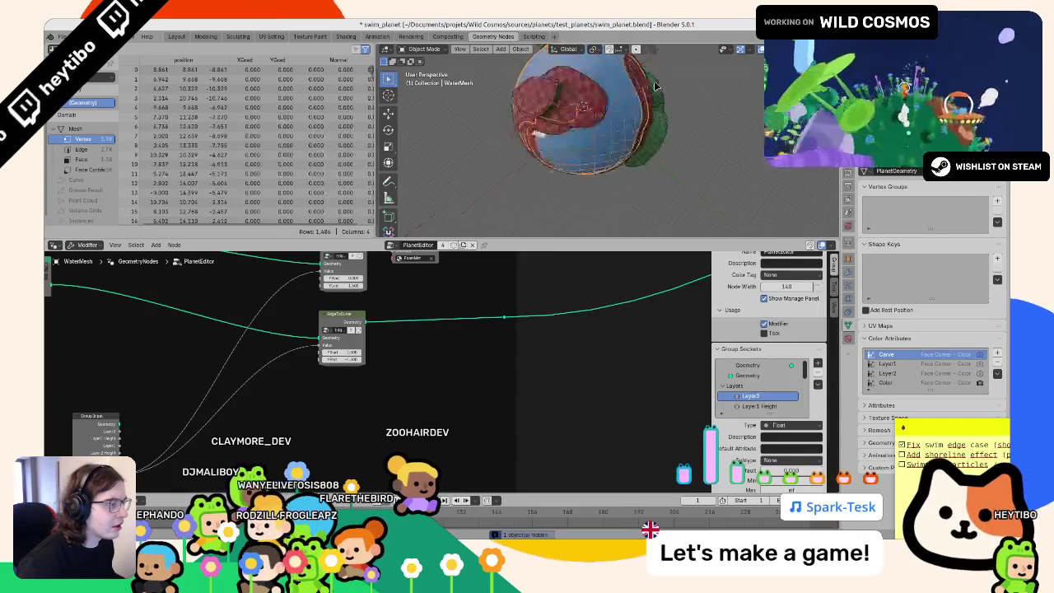
pyautogui.moveTo(646, 99); pyautogui.dragTo(630, 208, button='middle')
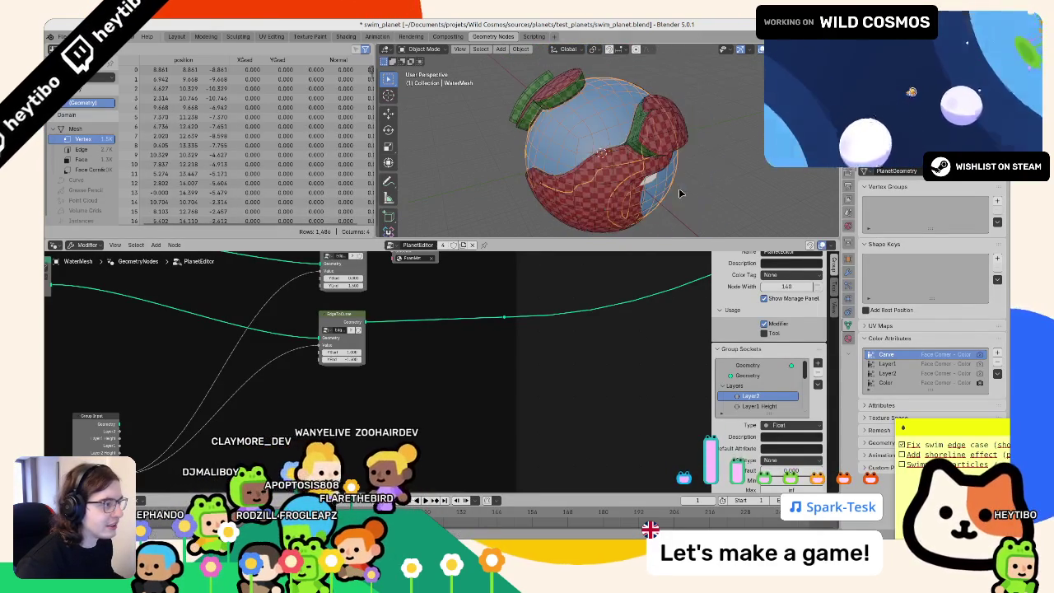
pyautogui.moveTo(353, 288); pyautogui.dragTo(431, 363, button='middle')
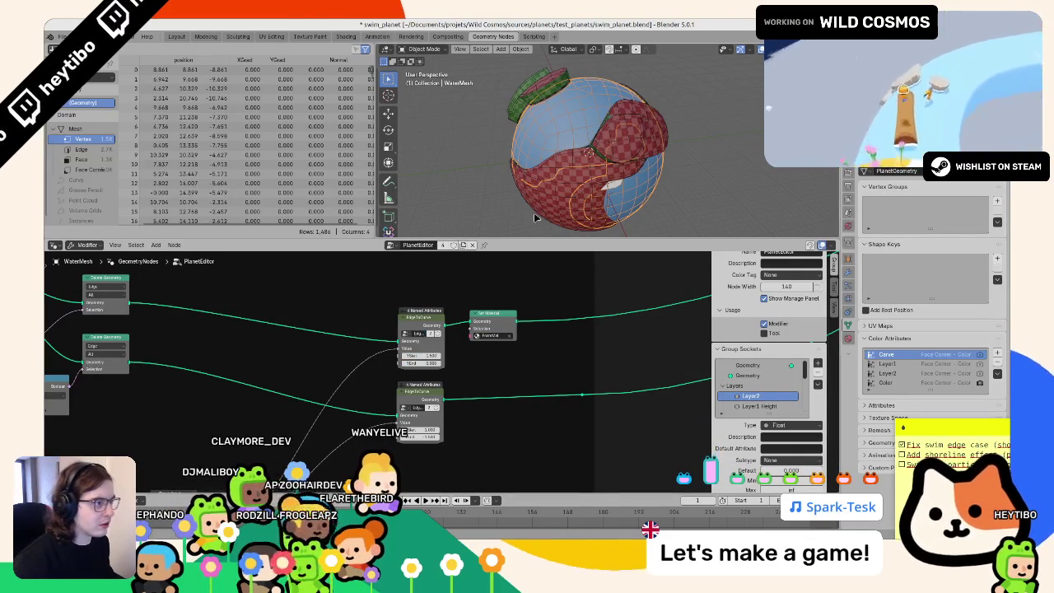
# Step: Enlarge the 3D view and orbit and zoom around the water mesh's white band
pyautogui.moveTo(516, 230); pyautogui.dragTo(560, 206, button='middle')
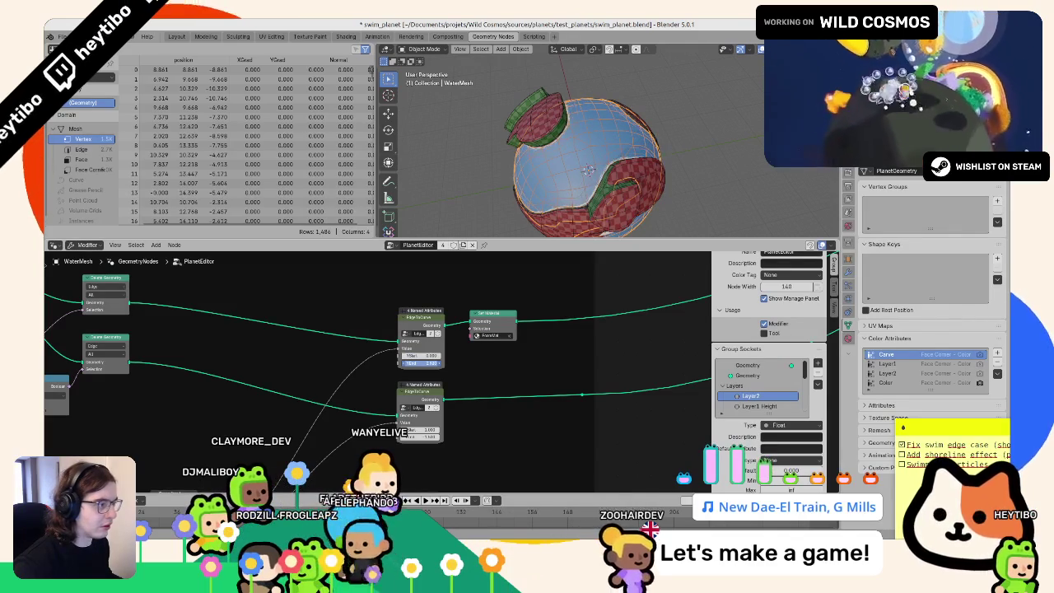
pyautogui.moveTo(576, 198)
pyautogui.mouseDown(button='middle')
pyautogui.moveTo(610, 79)
pyautogui.moveTo(558, 187)
pyautogui.mouseUp(button='middle')
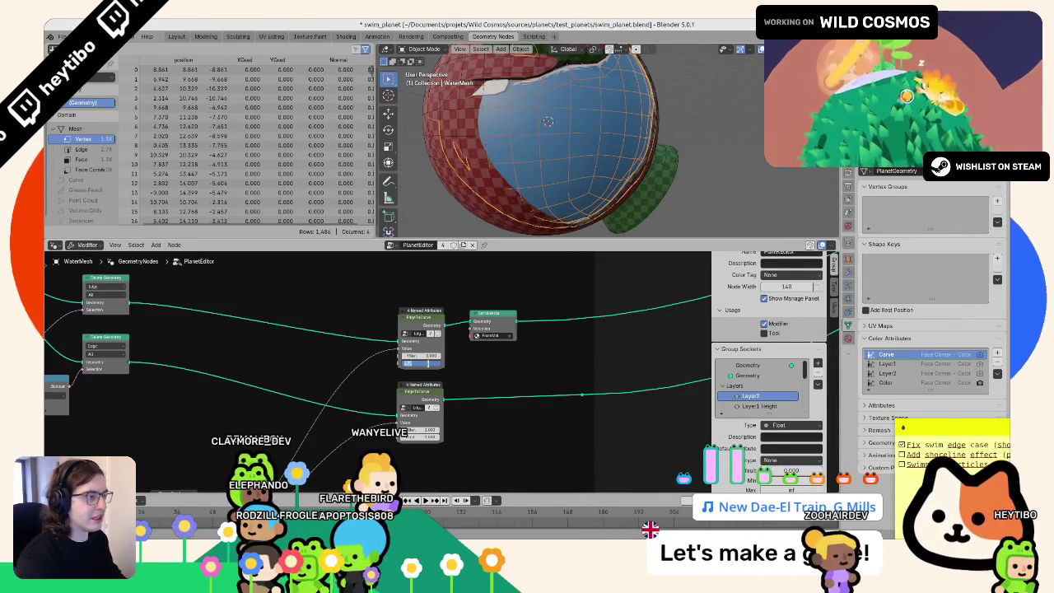
pyautogui.moveTo(535, 189)
pyautogui.mouseDown(button='middle')
pyautogui.moveTo(729, 149)
pyautogui.moveTo(695, 222)
pyautogui.moveTo(598, 238)
pyautogui.mouseUp(button='middle')
pyautogui.moveTo(599, 240); pyautogui.dragTo(599, 319)
pyautogui.scroll(-3, 574, 261)
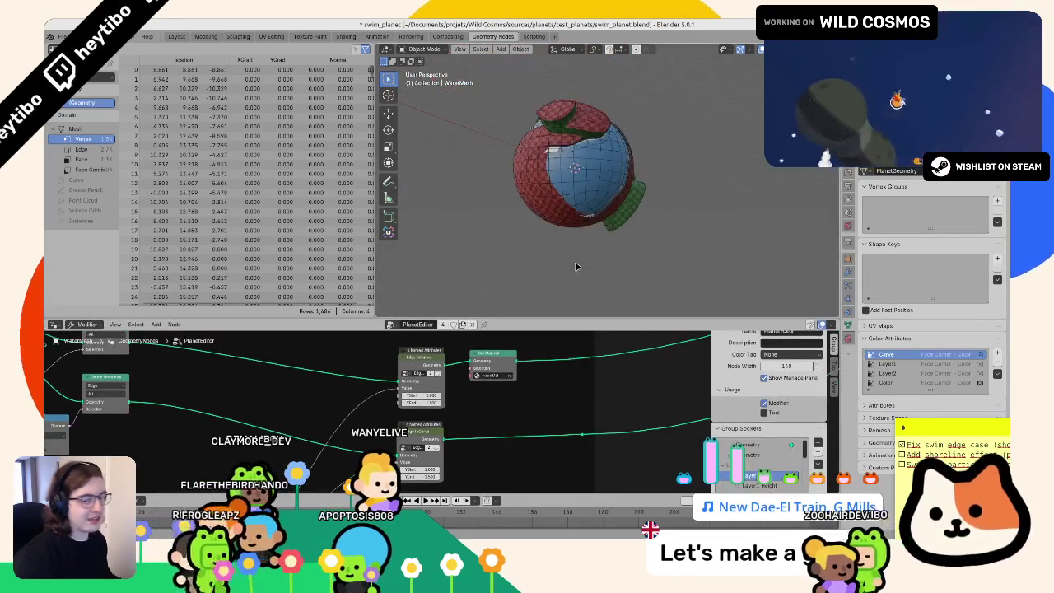
pyautogui.moveTo(575, 261); pyautogui.dragTo(574, 214, button='middle')
pyautogui.scroll(5, 574, 214)
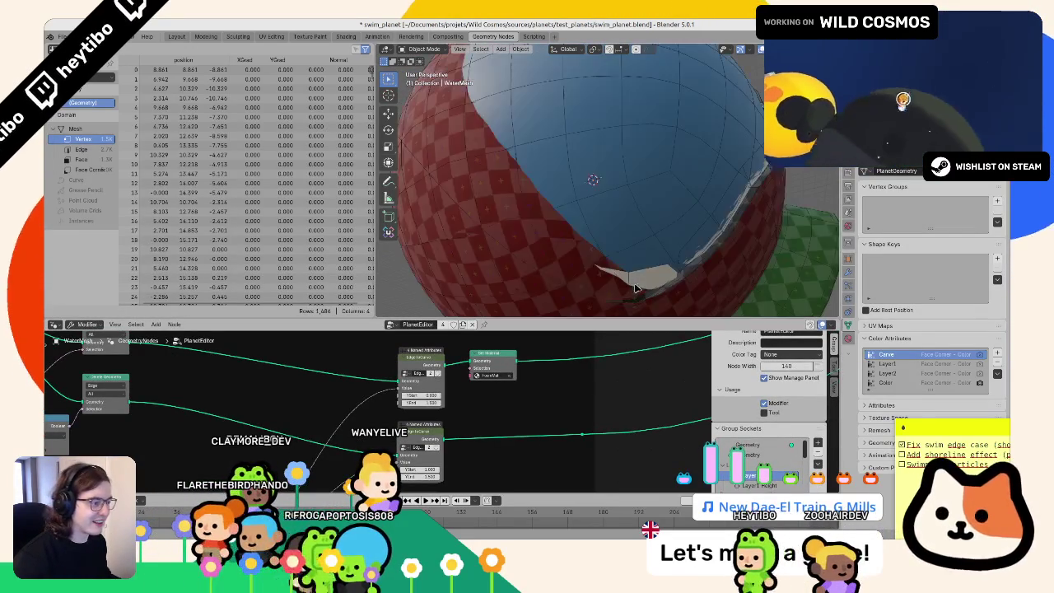
pyautogui.scroll(-3, 587, 263)
pyautogui.moveTo(588, 263); pyautogui.dragTo(588, 273, button='middle')
pyautogui.press('Tab')
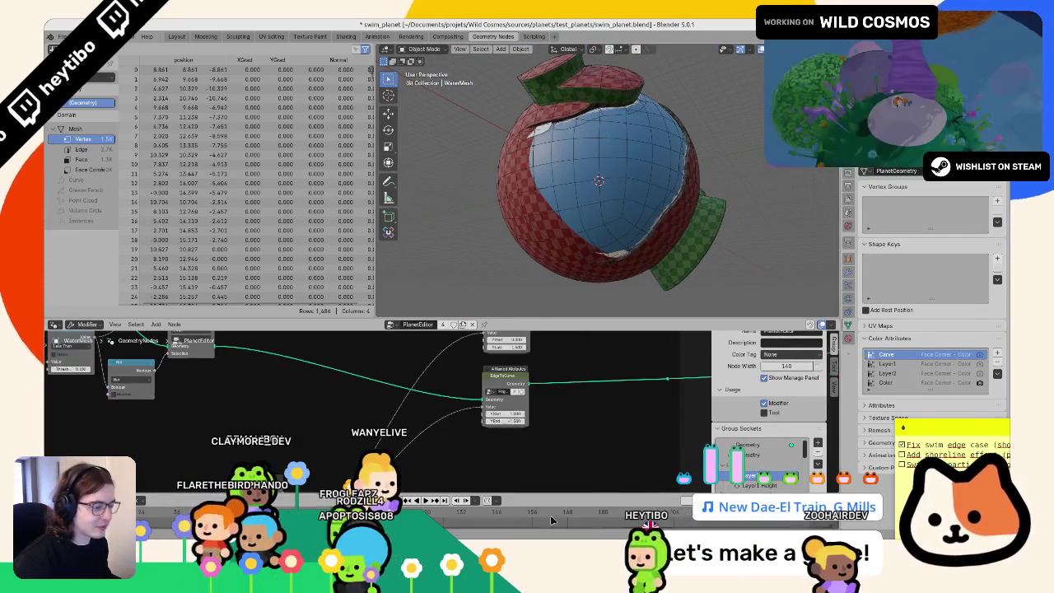
pyautogui.moveTo(505, 421); pyautogui.dragTo(536, 410)
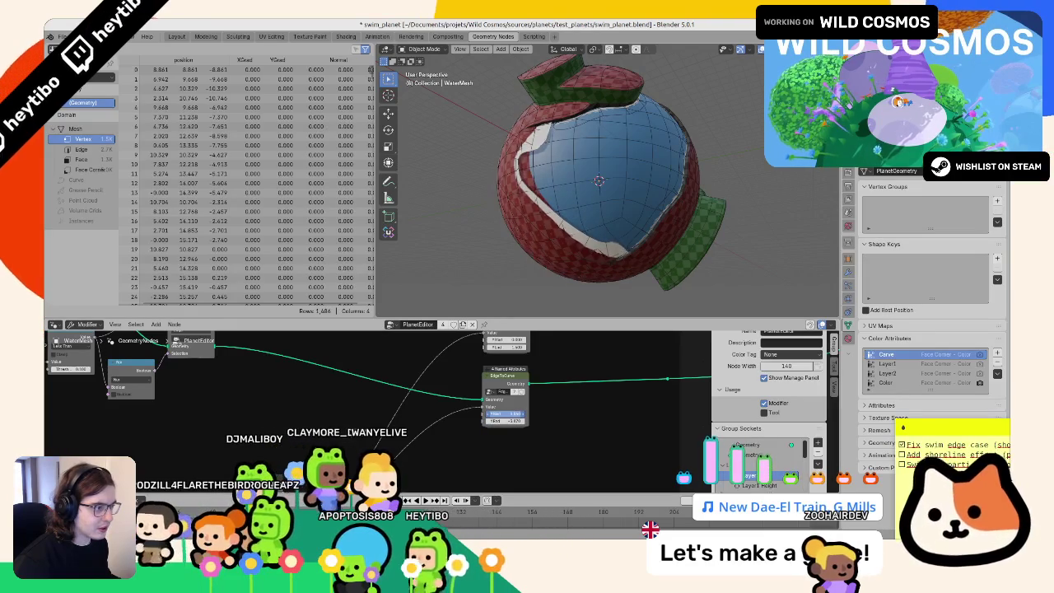
pyautogui.moveTo(576, 206); pyautogui.dragTo(517, 256, button='middle')
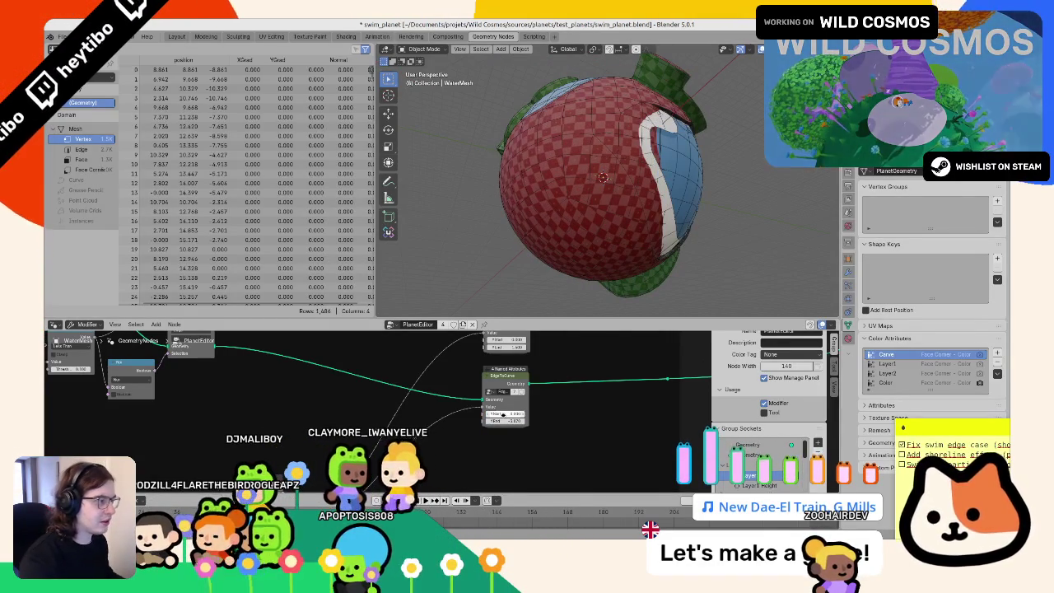
pyautogui.moveTo(504, 413); pyautogui.dragTo(494, 413)
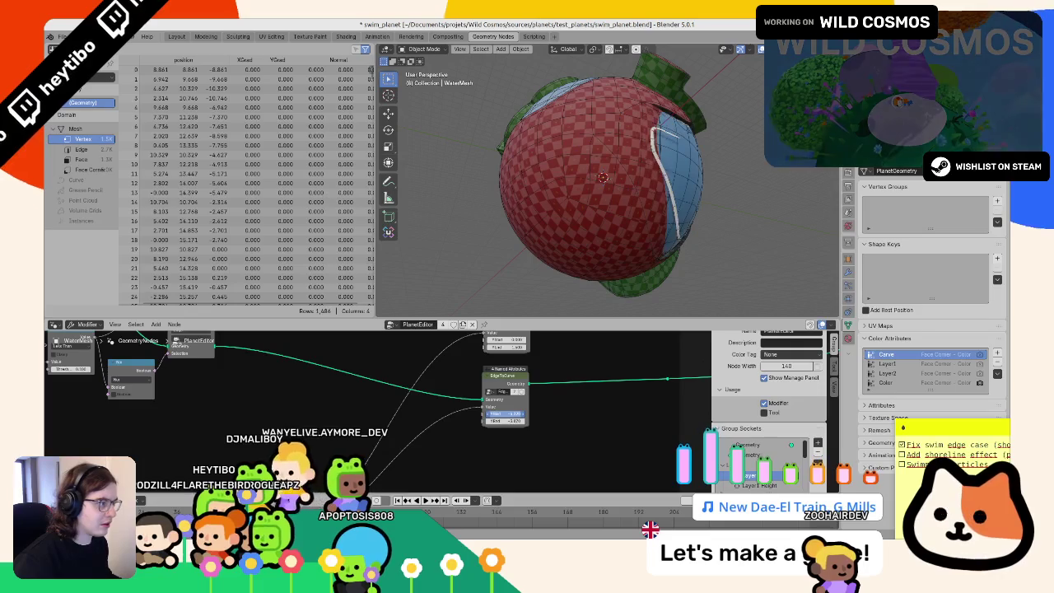
pyautogui.moveTo(581, 300); pyautogui.dragTo(560, 263, button='middle')
pyautogui.click(554, 253)
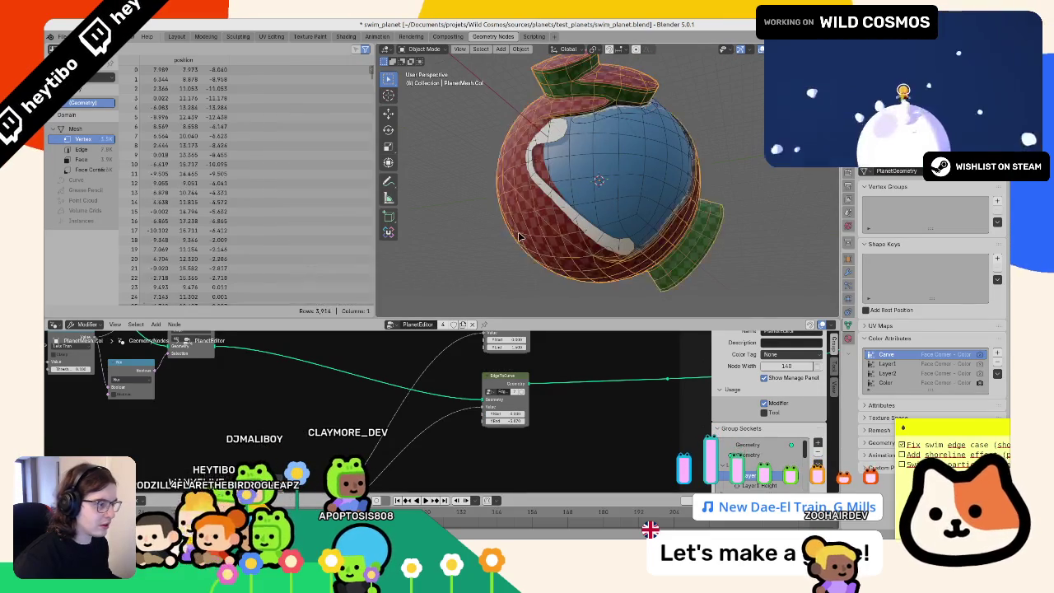
pyautogui.hotkey('shift', 'h')
pyautogui.hotkey('alt', 'h')
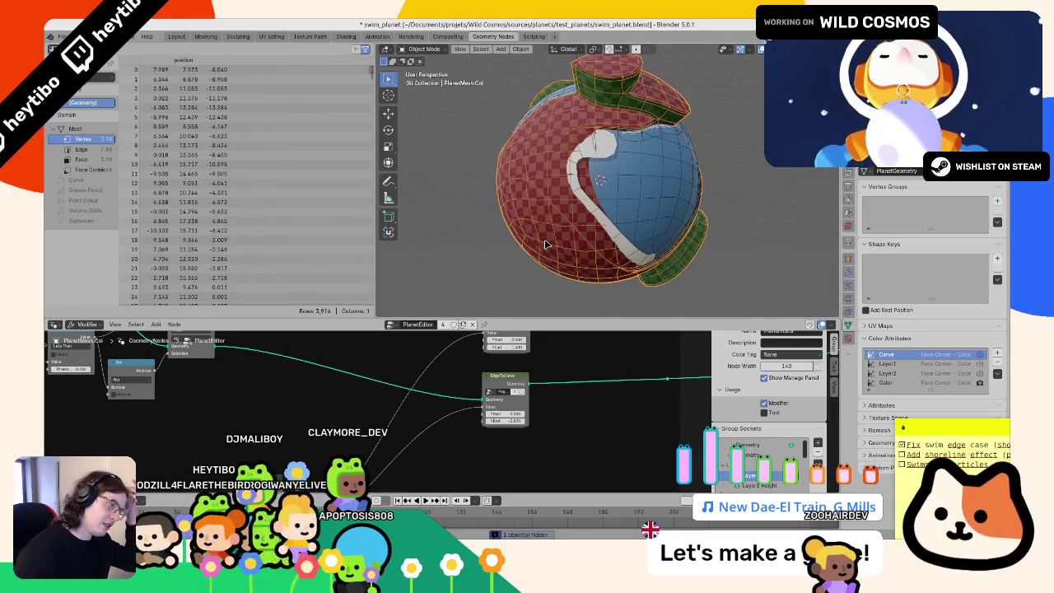
pyautogui.moveTo(654, 150)
pyautogui.mouseDown(button='middle')
pyautogui.moveTo(666, 200)
pyautogui.moveTo(572, 168)
pyautogui.mouseUp(button='middle')
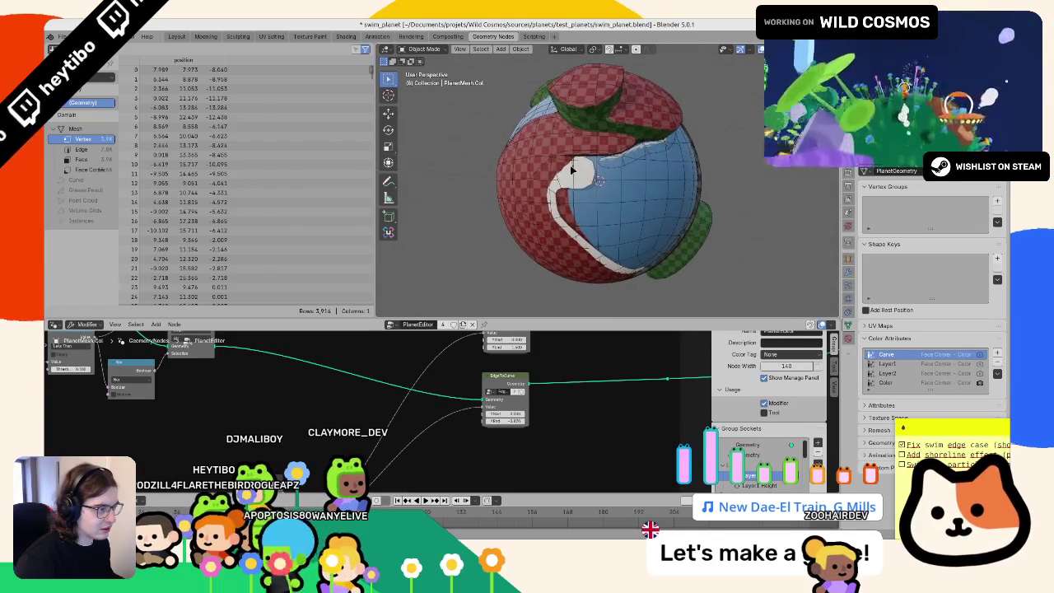
pyautogui.click(599, 199)
pyautogui.press('h')
pyautogui.hotkey('alt', 'h')
pyautogui.click(545, 142)
pyautogui.press('h')
pyautogui.moveTo(546, 142); pyautogui.dragTo(517, 200, button='middle')
pyautogui.hotkey('alt', 'h')
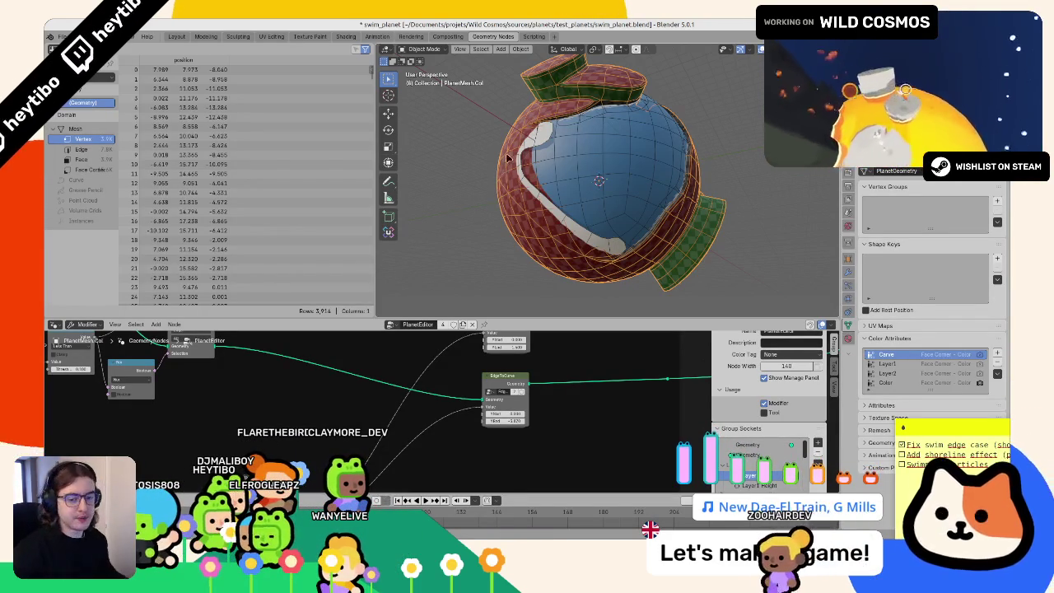
pyautogui.click(654, 218)
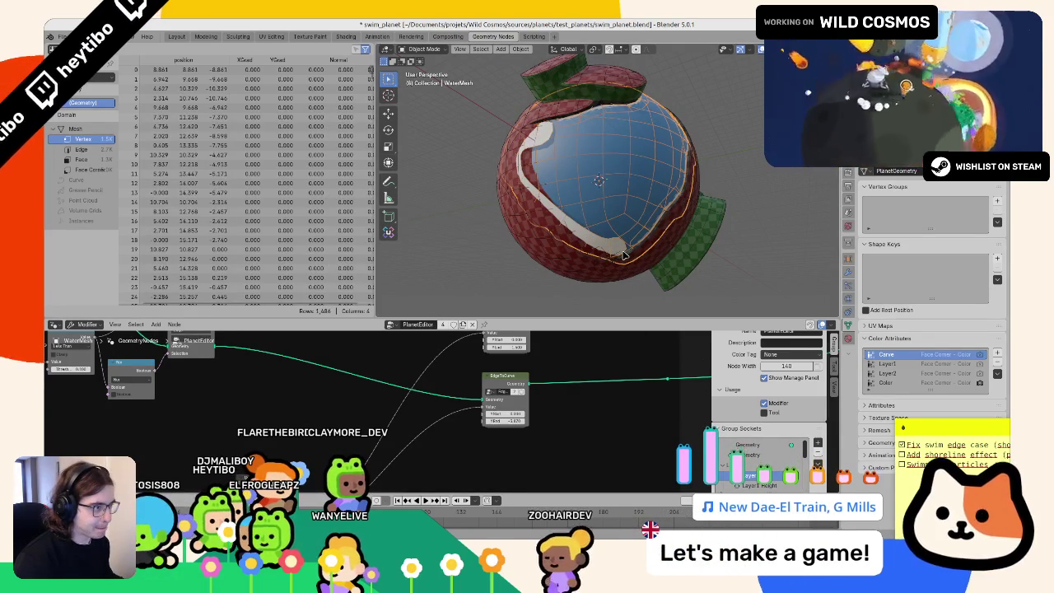
pyautogui.moveTo(623, 255)
pyautogui.mouseDown(button='middle')
pyautogui.moveTo(609, 249)
pyautogui.moveTo(750, 191)
pyautogui.moveTo(711, 155)
pyautogui.mouseUp(button='middle')
pyautogui.click(749, 191)
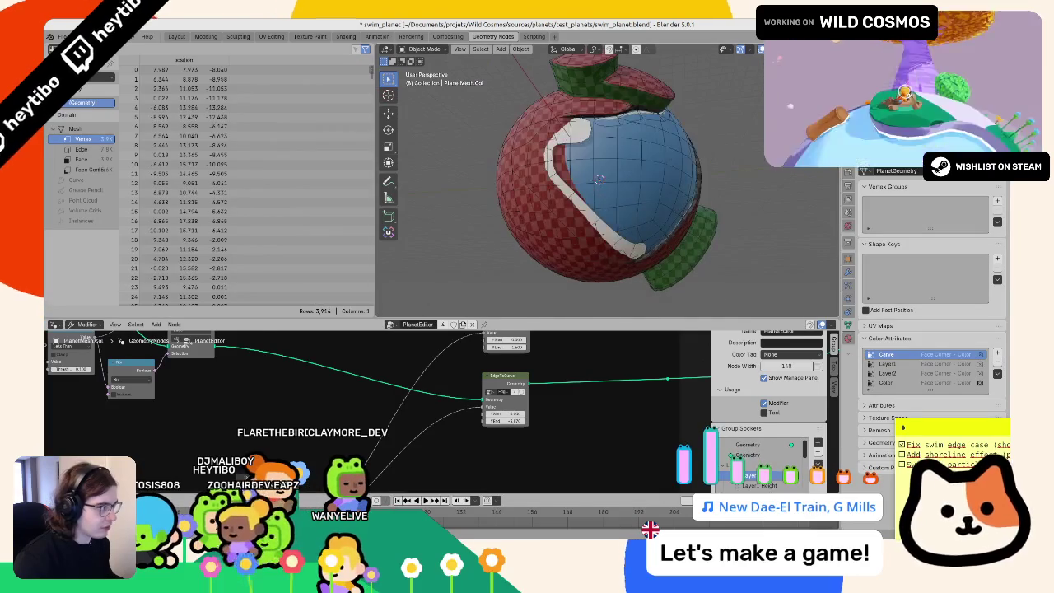
pyautogui.scroll(-4, 393, 416)
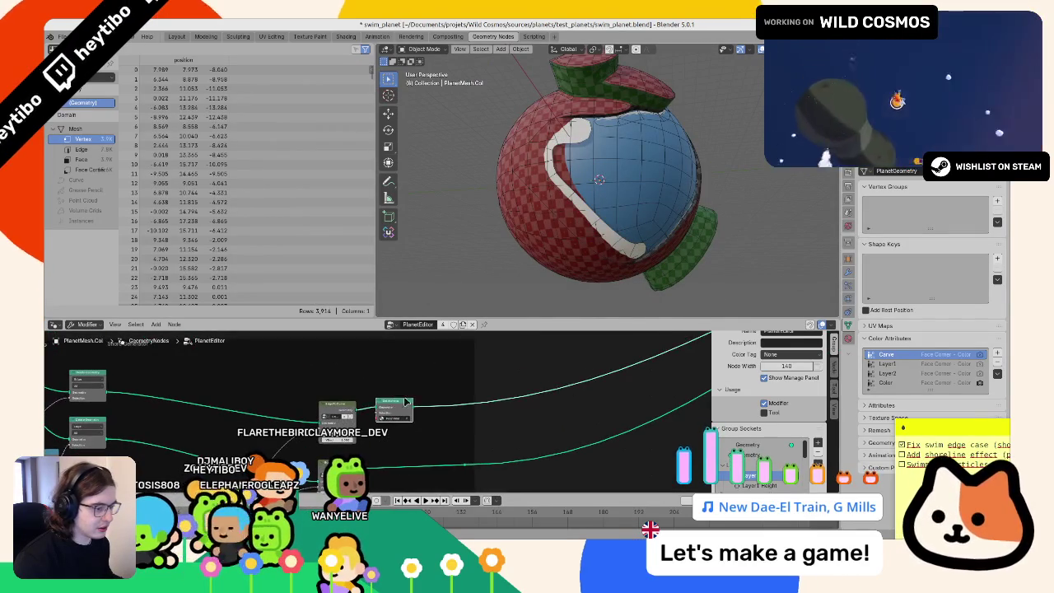
pyautogui.scroll(1, 398, 402)
pyautogui.scroll(2, 428, 412)
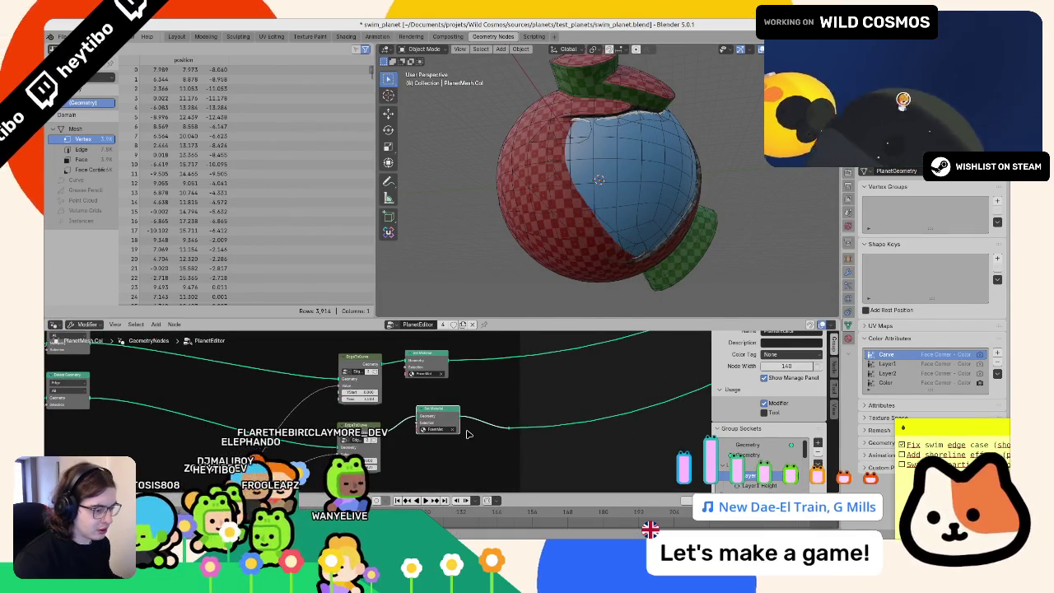
pyautogui.click(451, 434)
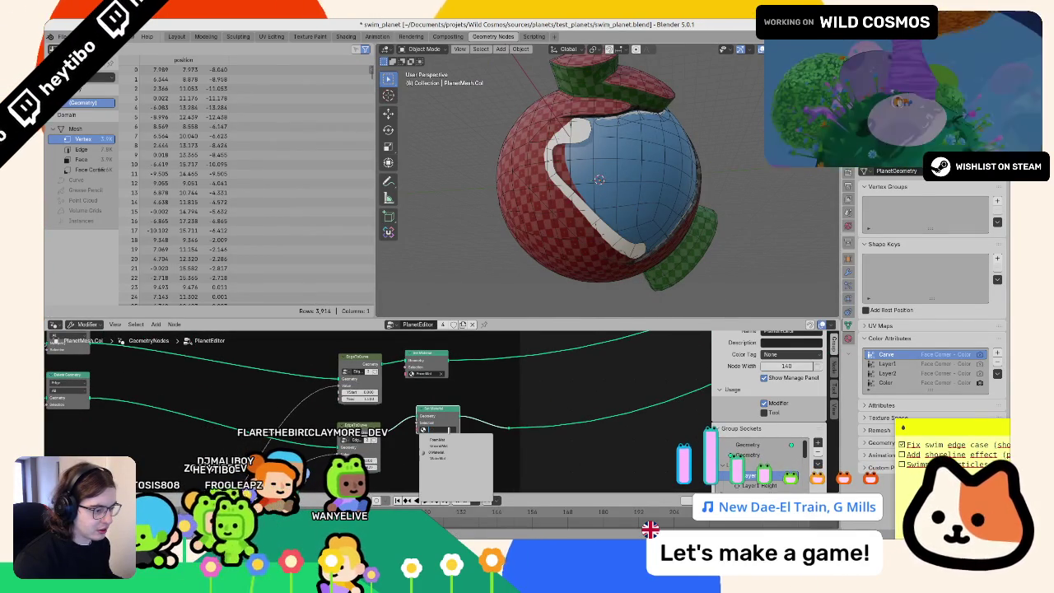
pyautogui.click(848, 275)
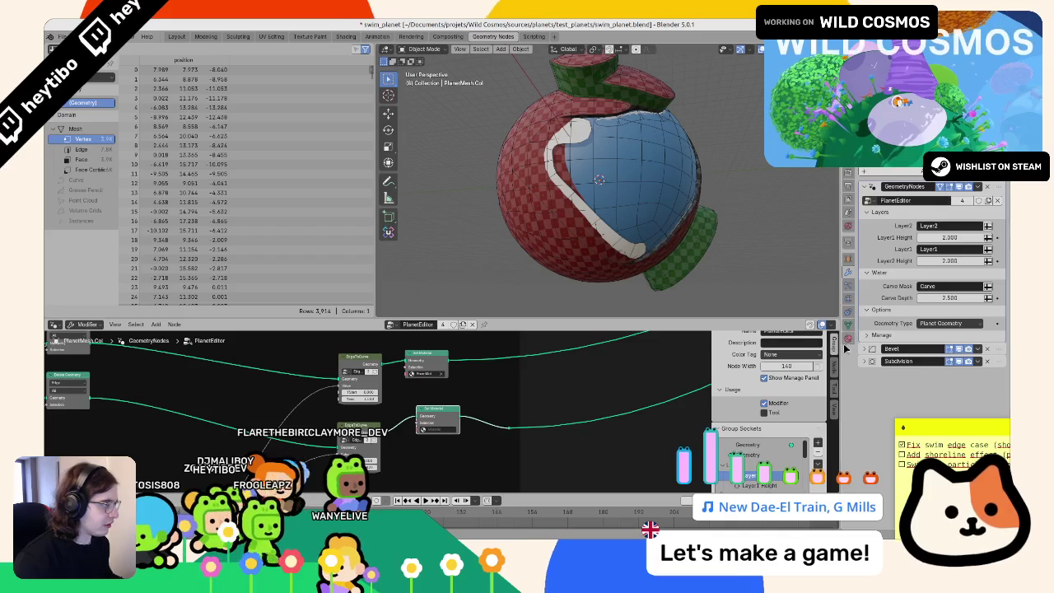
pyautogui.click(848, 339)
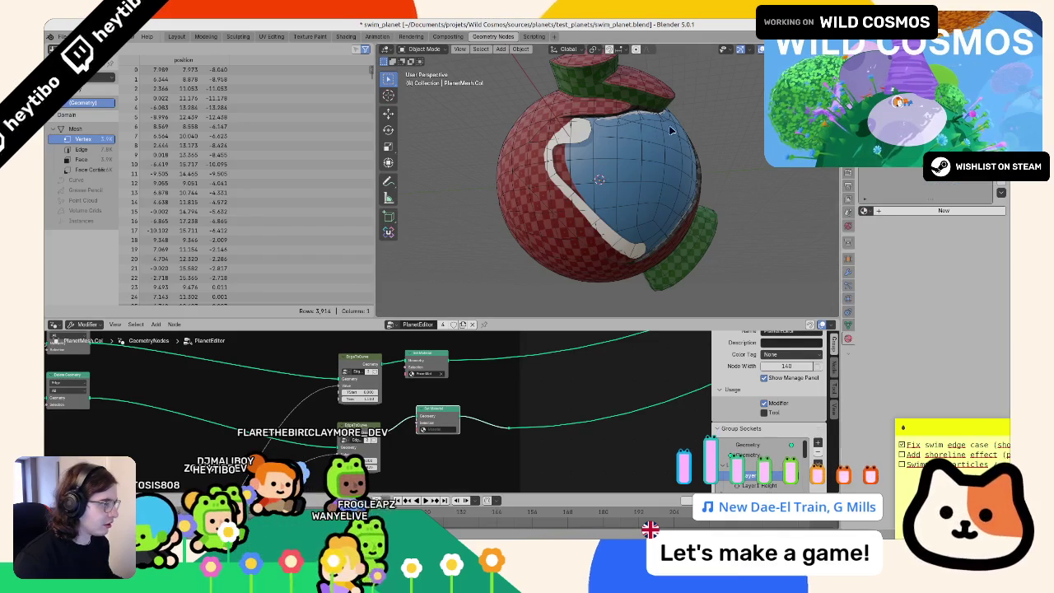
pyautogui.click(664, 100)
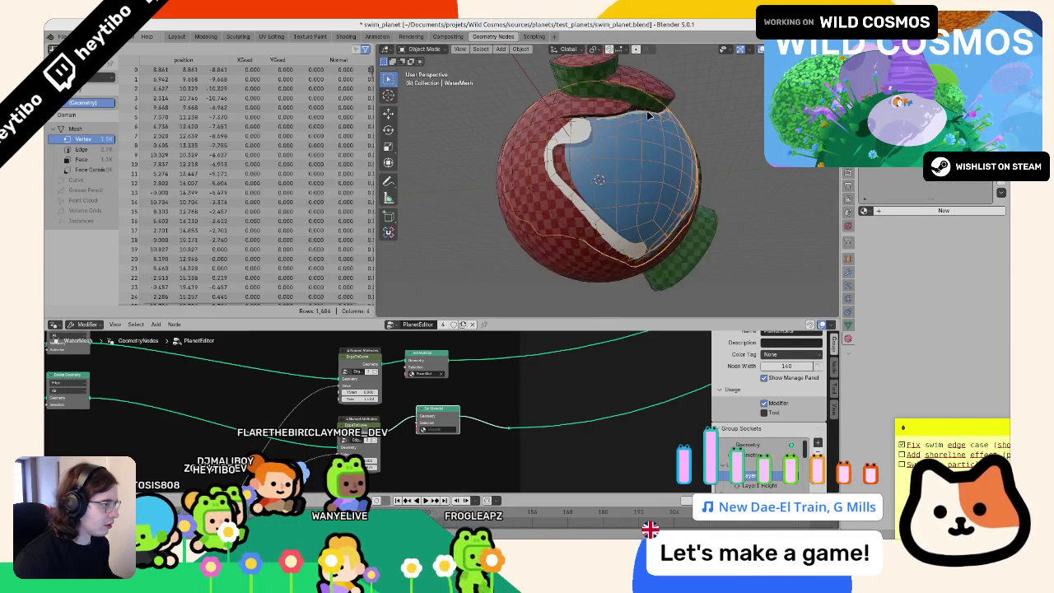
pyautogui.click(642, 181)
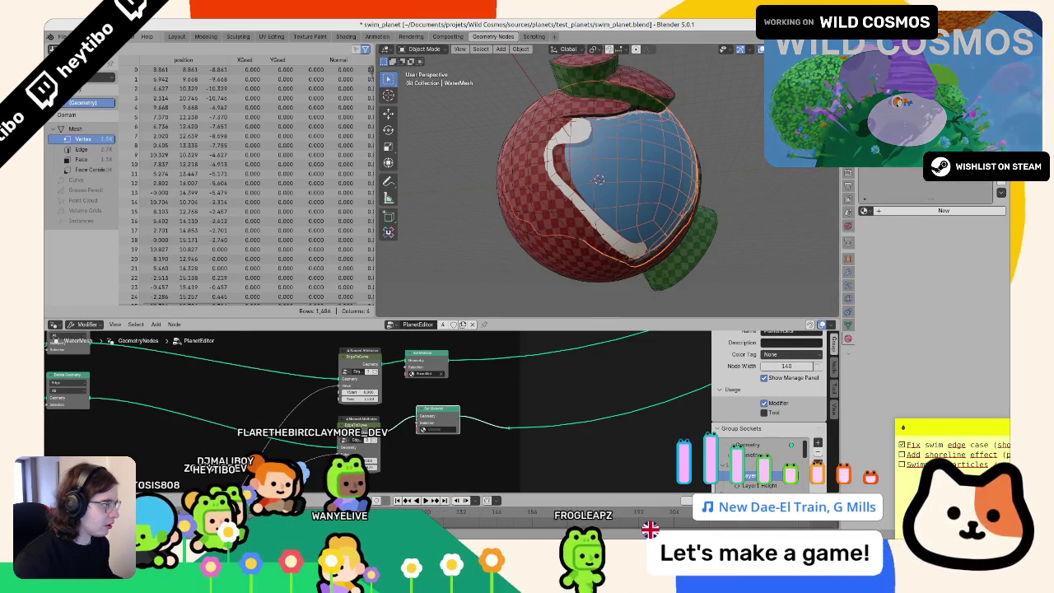
pyautogui.click(905, 210)
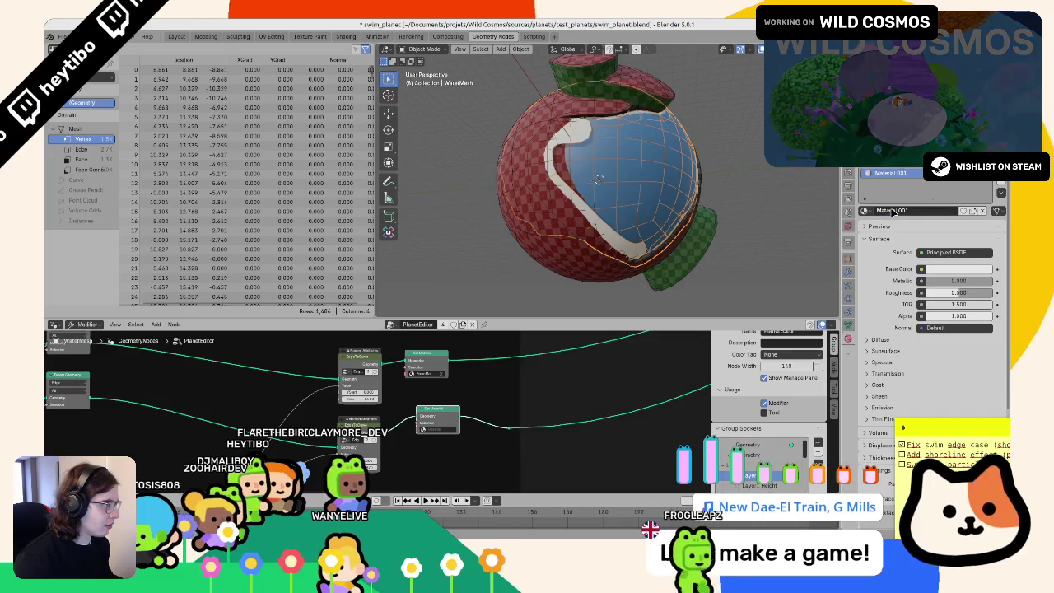
pyautogui.doubleClick(897, 210)
pyautogui.write('ShoreMat')
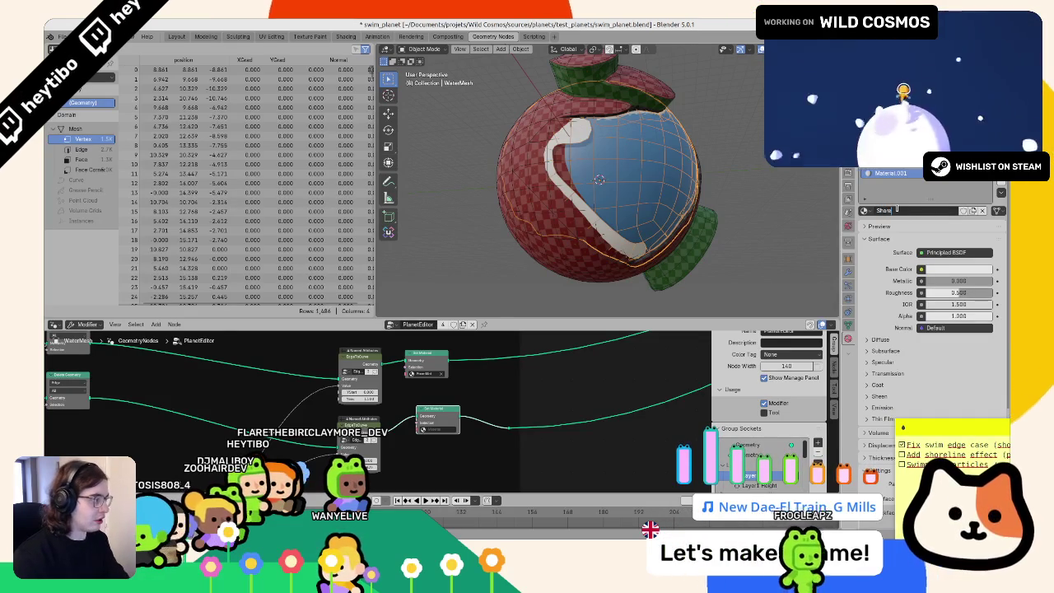
pyautogui.press('Return')
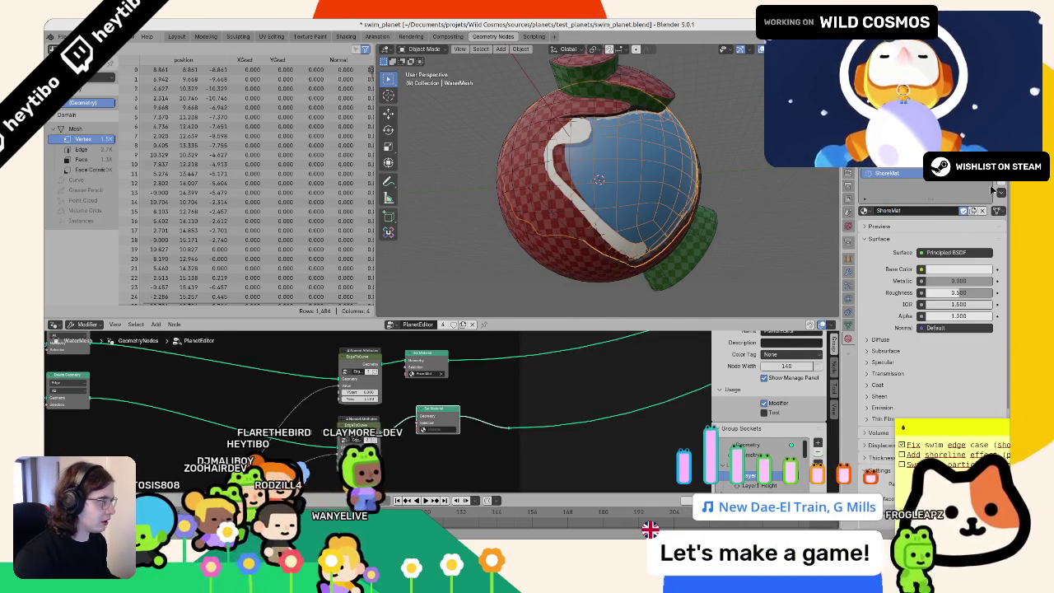
pyautogui.hotkey('ctrl', 'z')
pyautogui.hotkey('ctrl', 'z')
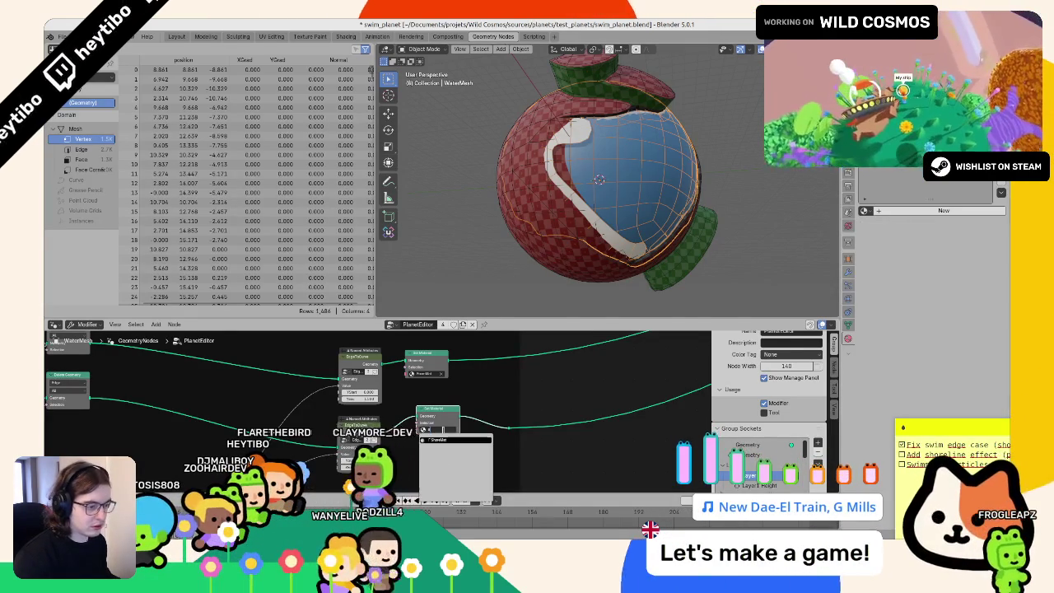
pyautogui.scroll(-5, 706, 201)
pyautogui.scroll(4, 691, 248)
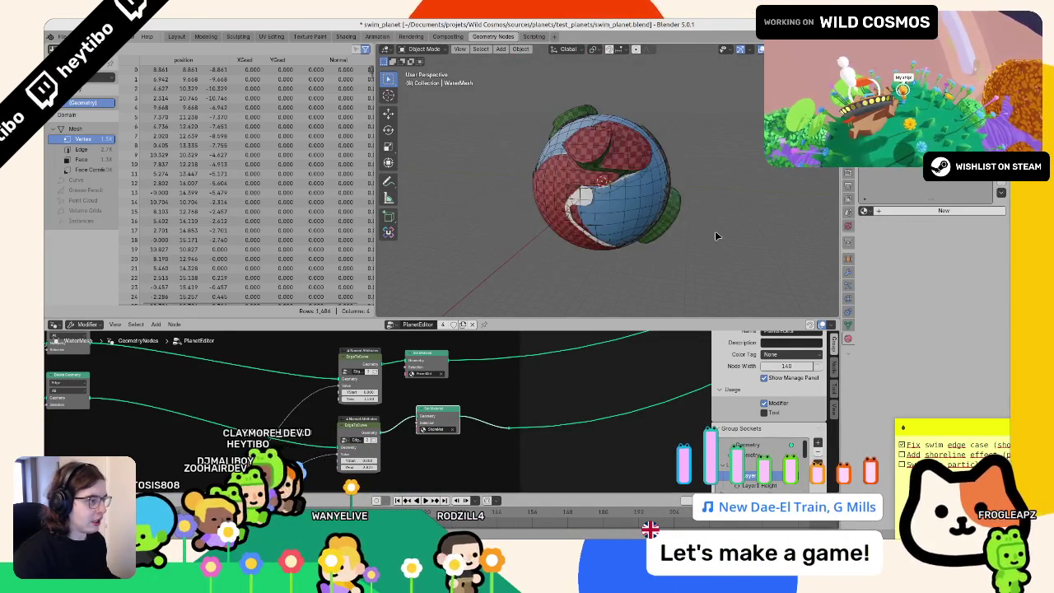
pyautogui.click(699, 239)
# Step: Reselect the atmosphere sphere and start a glTF 2.0 export limited to selected objects
pyautogui.click(755, 221)
pyautogui.press('a')
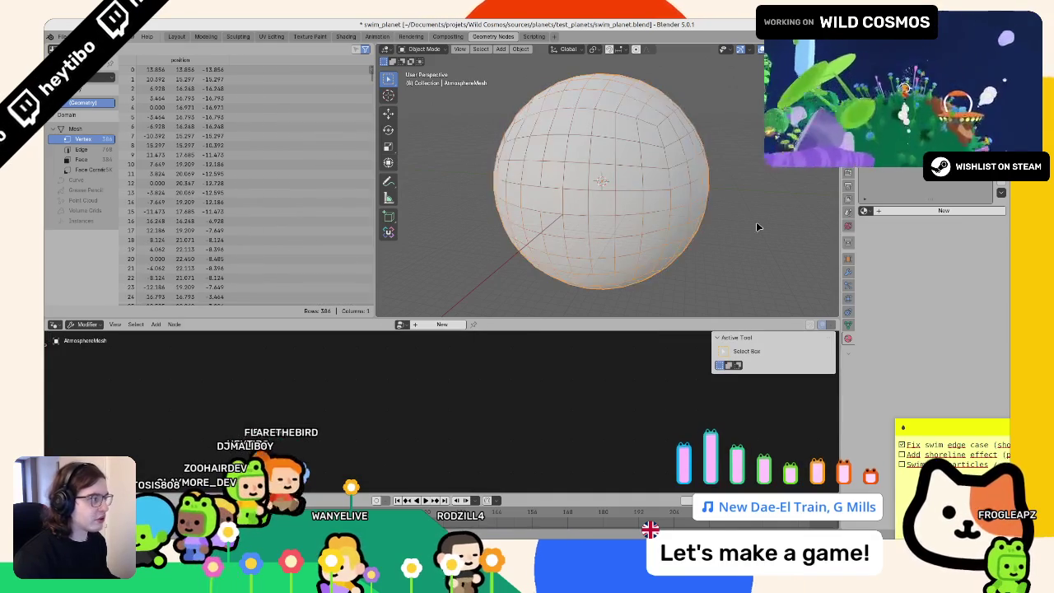
pyautogui.click(61, 36)
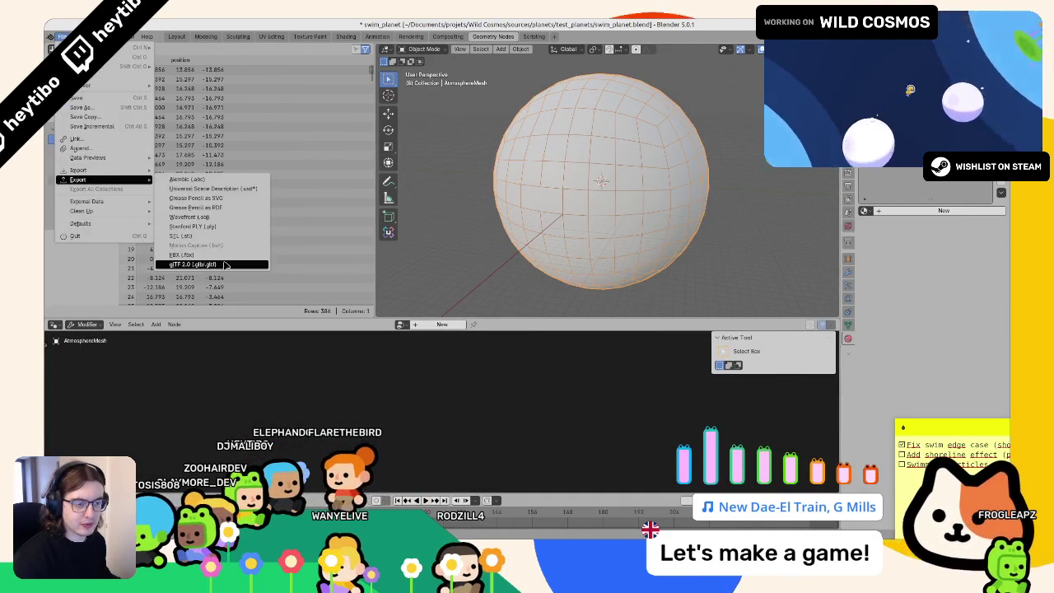
pyautogui.moveTo(77, 179)
pyautogui.click(198, 261)
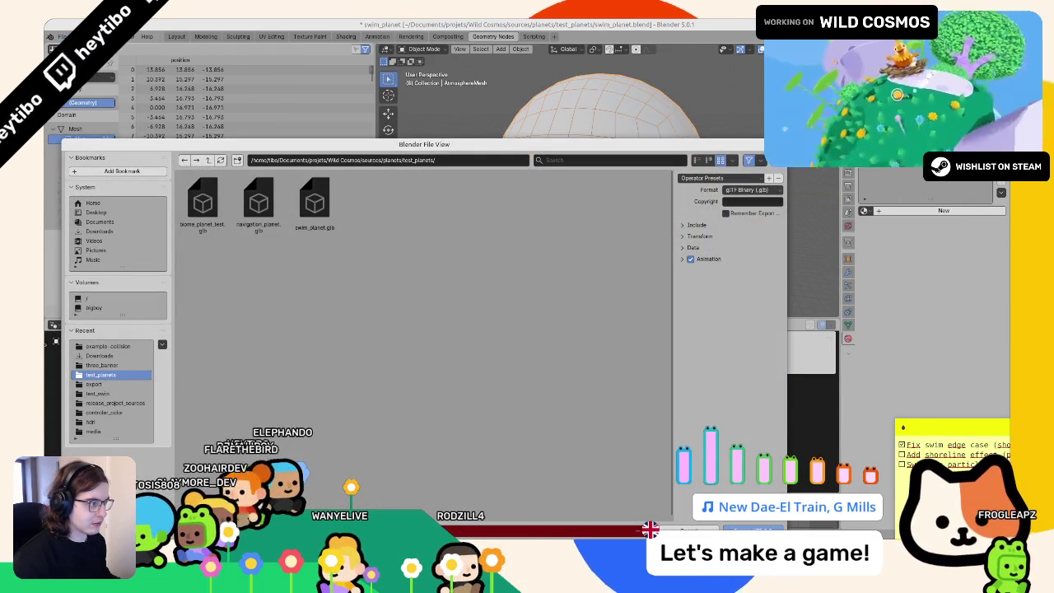
pyautogui.click(747, 225)
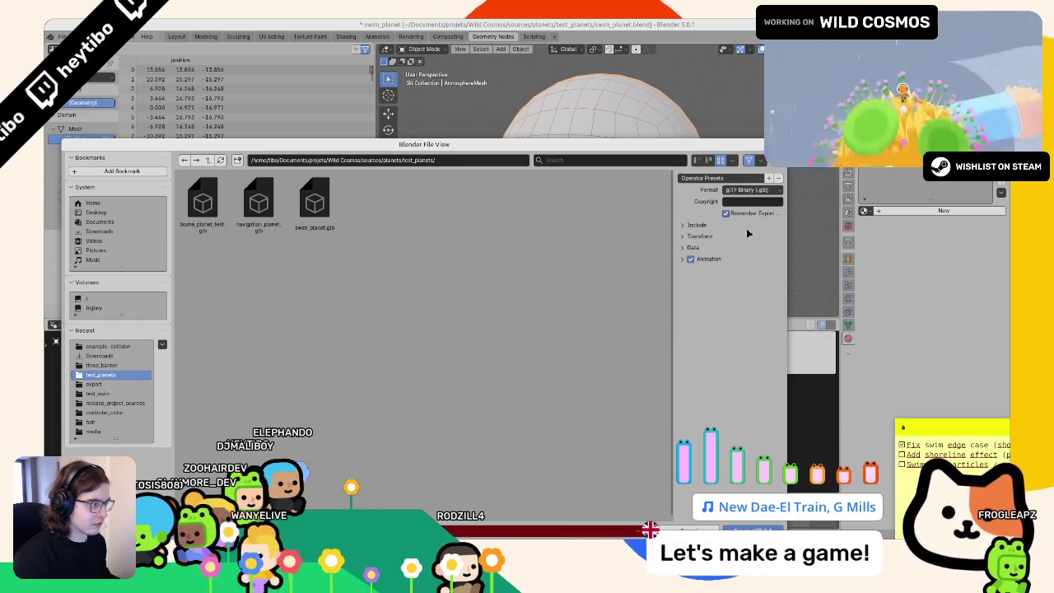
pyautogui.click(739, 238)
# Step: Set Materials to Placeholder and export the glTF binary to test_planets
pyautogui.click(700, 225)
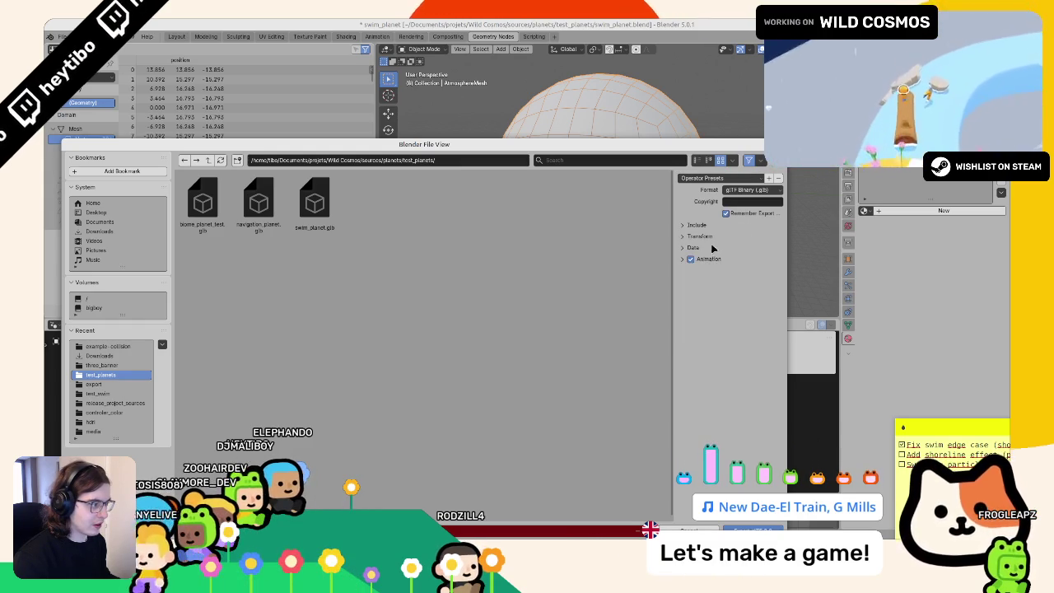
pyautogui.click(696, 247)
pyautogui.click(705, 284)
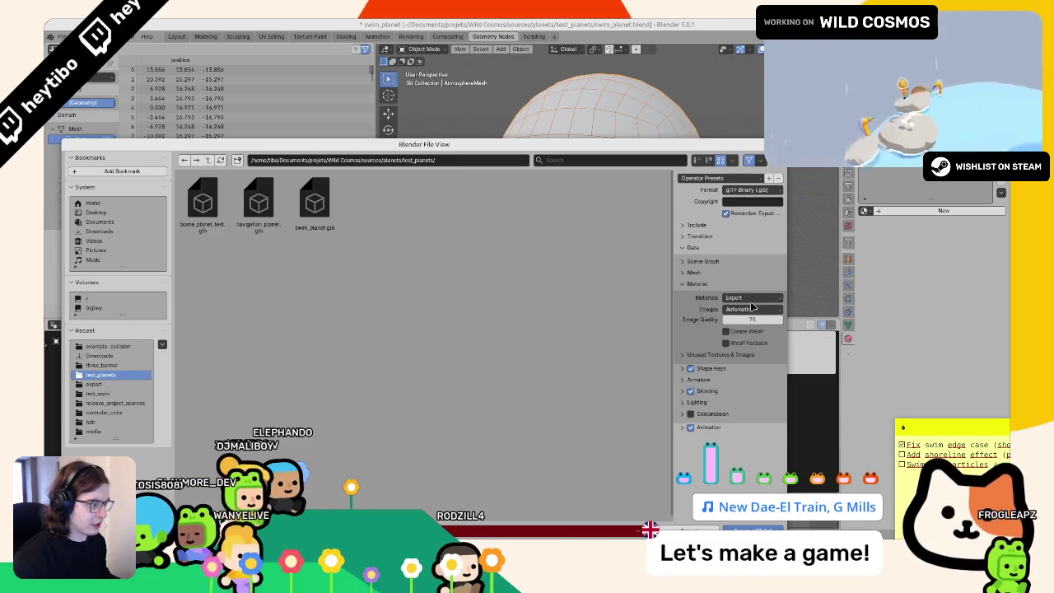
pyautogui.click(755, 298)
pyautogui.click(742, 318)
pyautogui.click(712, 274)
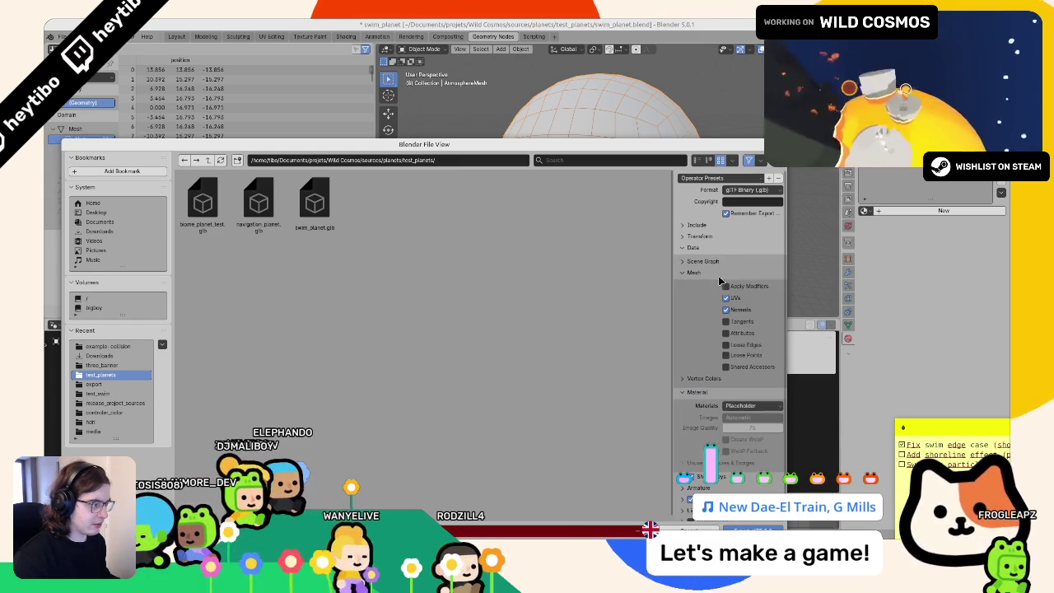
pyautogui.click(694, 272)
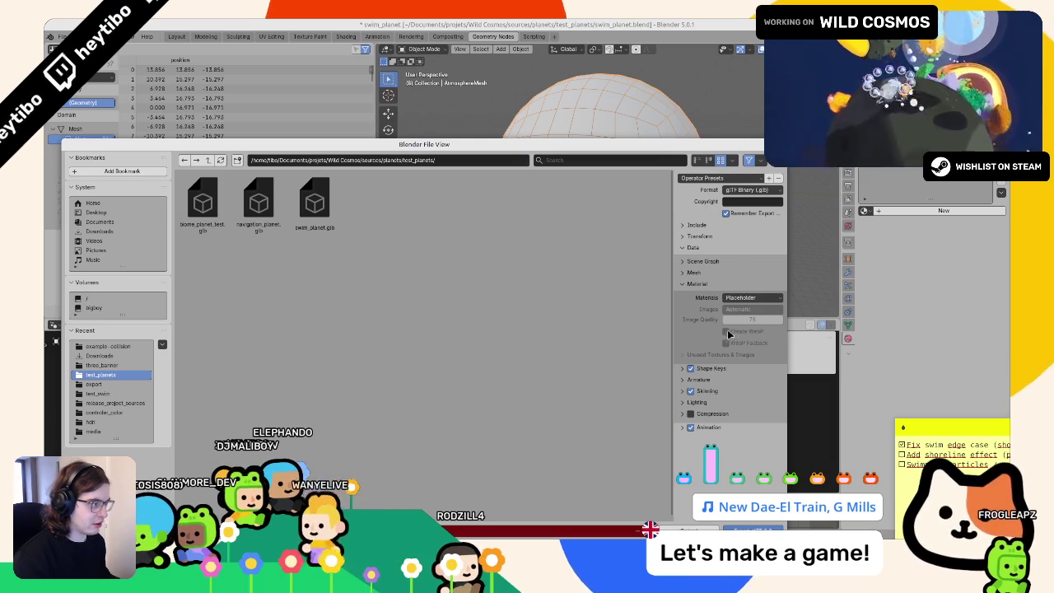
pyautogui.click(745, 530)
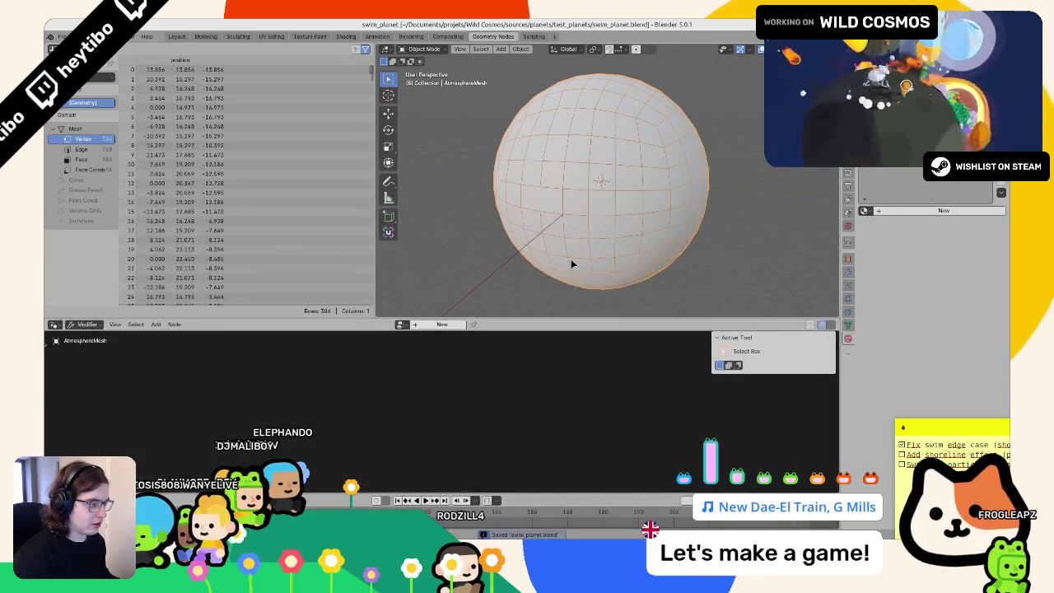
pyautogui.hotkey('alt', 'Tab')
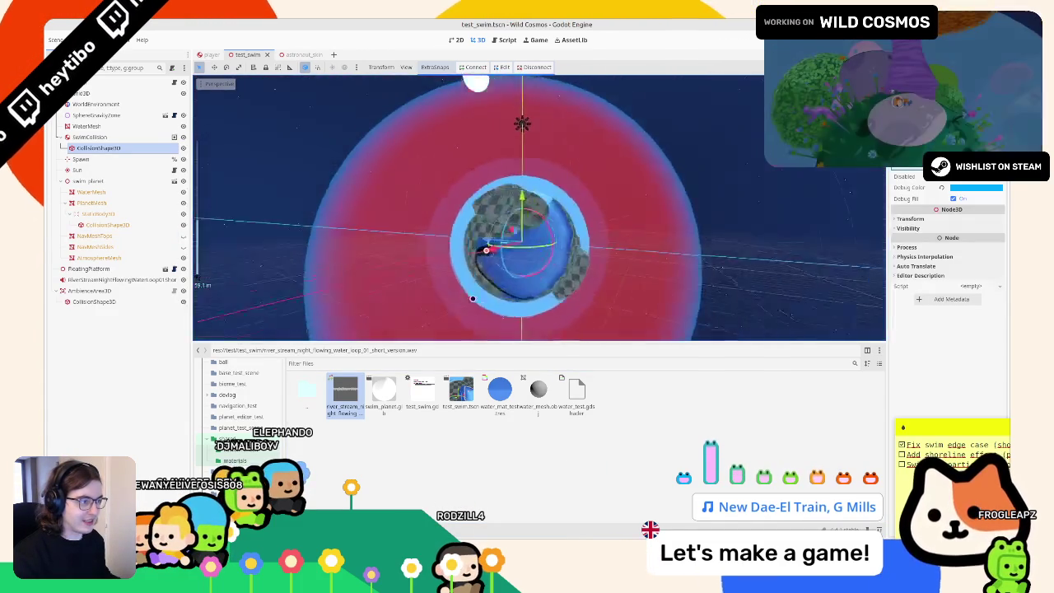
# Step: Click through PlanetMesh, NavMeshTops and AtmosphereMesh in the Scene dock while orbiting the planet
pyautogui.scroll(5, 479, 300)
pyautogui.moveTo(478, 300)
pyautogui.mouseDown(button='middle')
pyautogui.moveTo(586, 269)
pyautogui.moveTo(525, 248)
pyautogui.moveTo(461, 253)
pyautogui.mouseUp(button='middle')
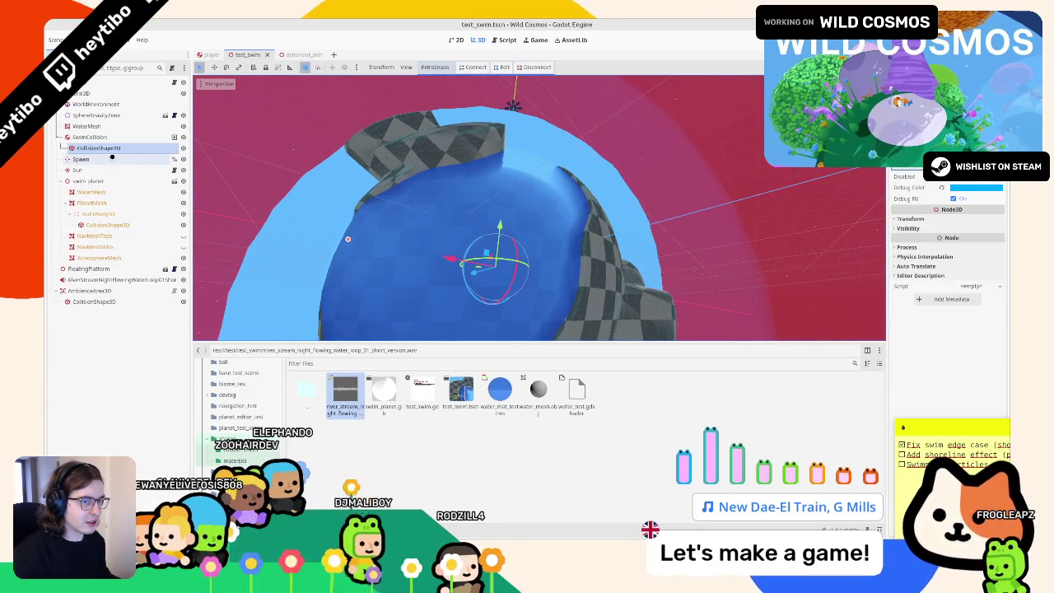
pyautogui.click(126, 203)
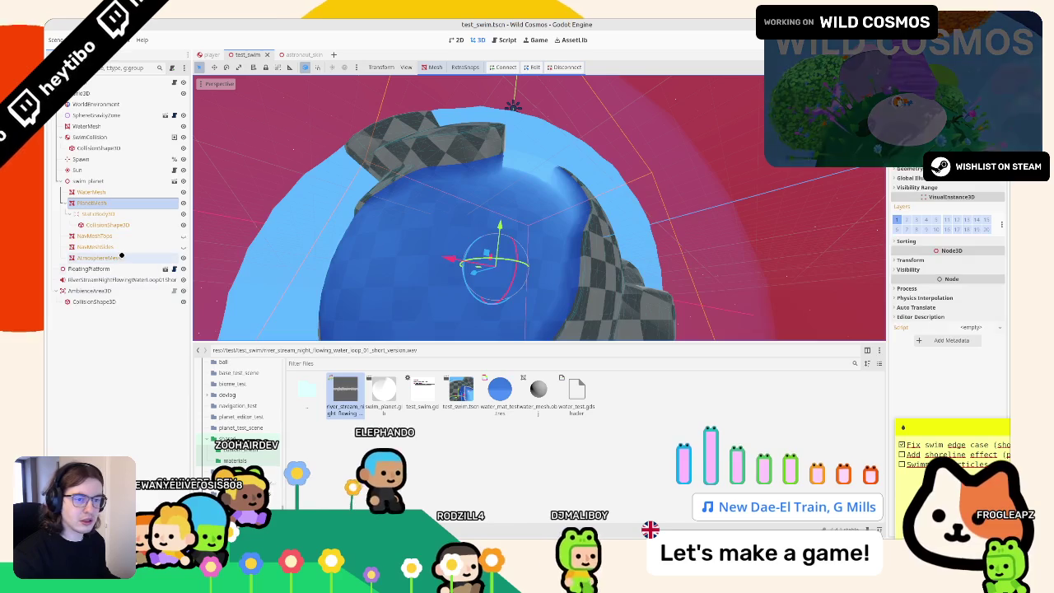
pyautogui.click(107, 236)
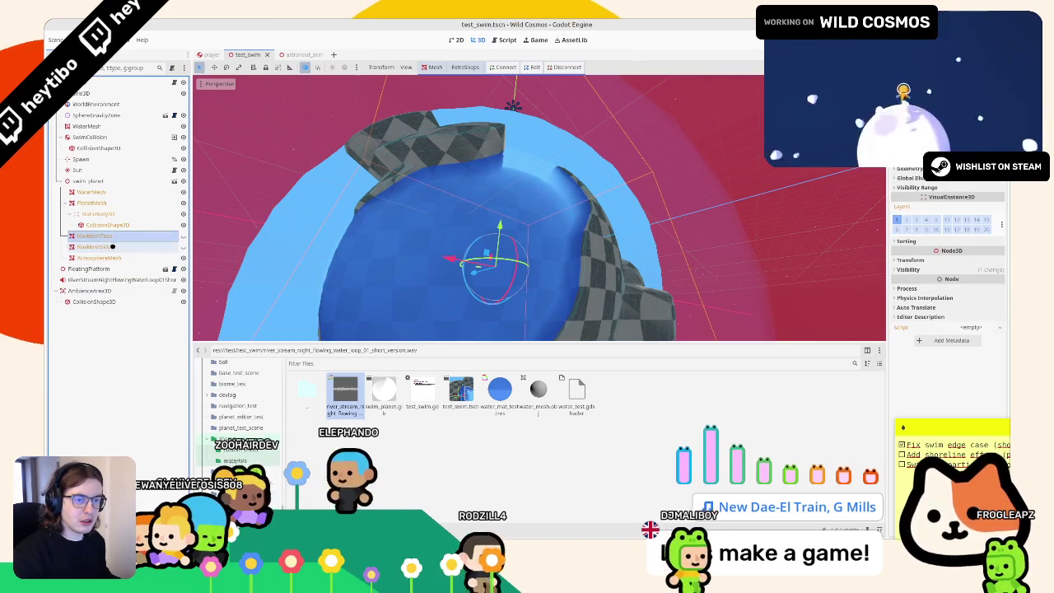
pyautogui.click(103, 258)
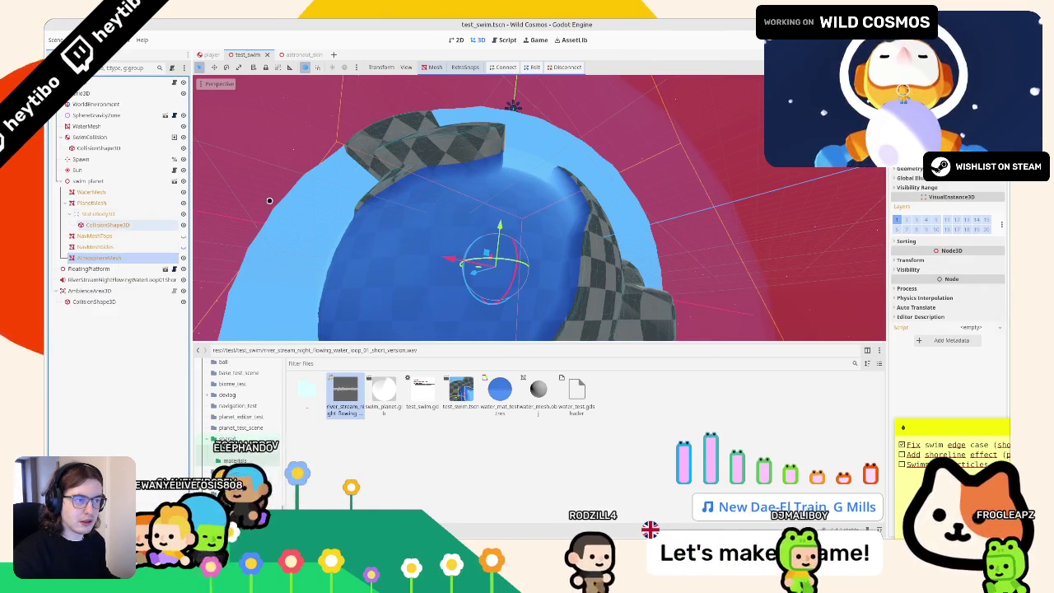
pyautogui.scroll(-5, 527, 246)
pyautogui.scroll(5, 603, 286)
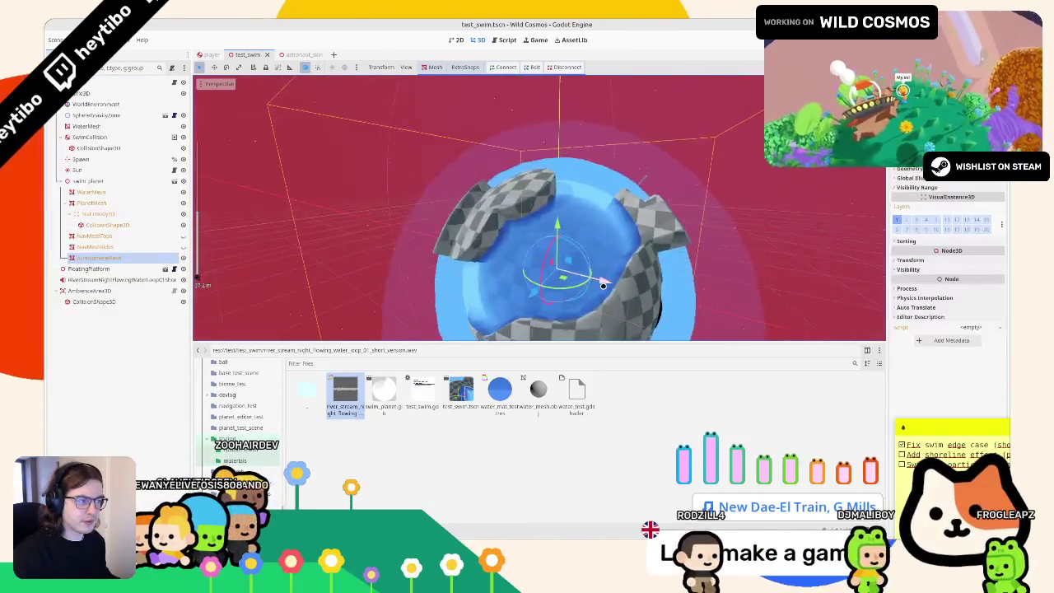
pyautogui.moveTo(604, 285)
pyautogui.mouseDown(button='middle')
pyautogui.moveTo(496, 228)
pyautogui.moveTo(510, 239)
pyautogui.mouseUp(button='middle')
pyautogui.scroll(-3, 511, 239)
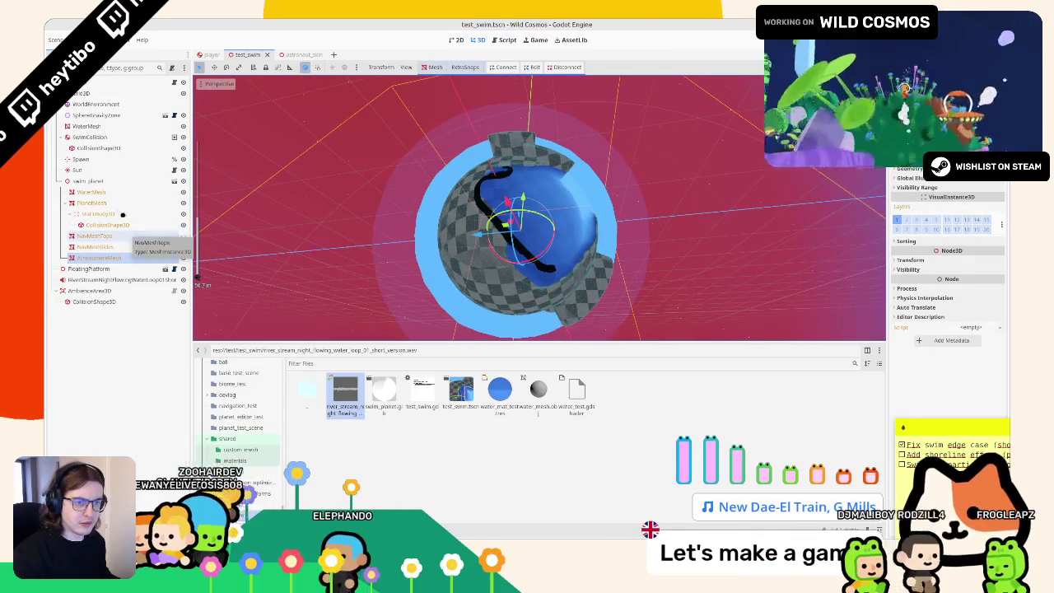
# Step: Select WaterMesh, widen the Inspector, zoom close on the water sphere and open water_toon.gdshader
pyautogui.click(121, 191)
pyautogui.scroll(1, 905, 205)
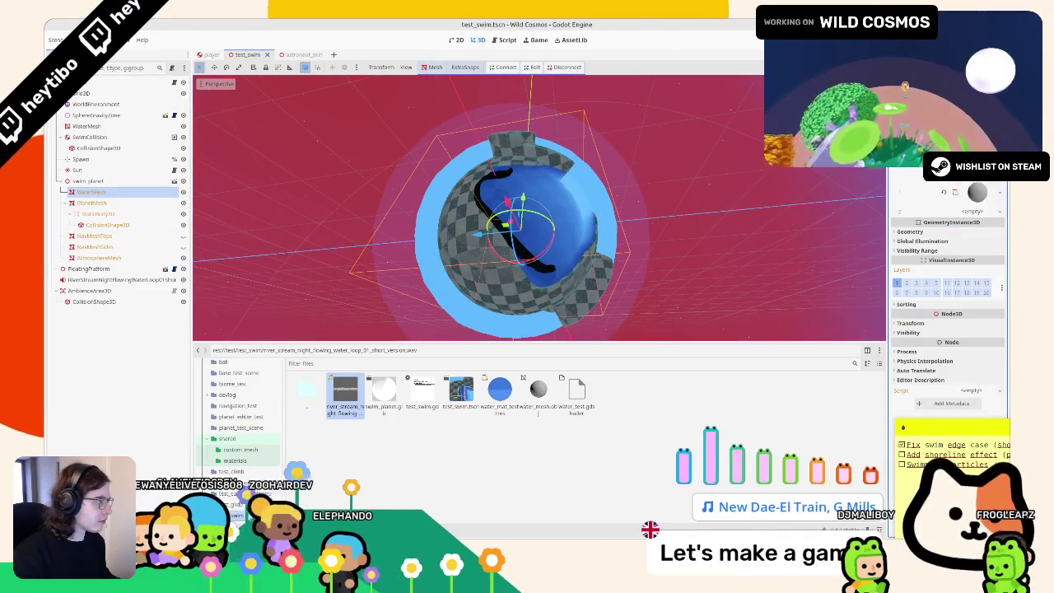
pyautogui.scroll(1, 901, 177)
pyautogui.moveTo(886, 189); pyautogui.dragTo(800, 189)
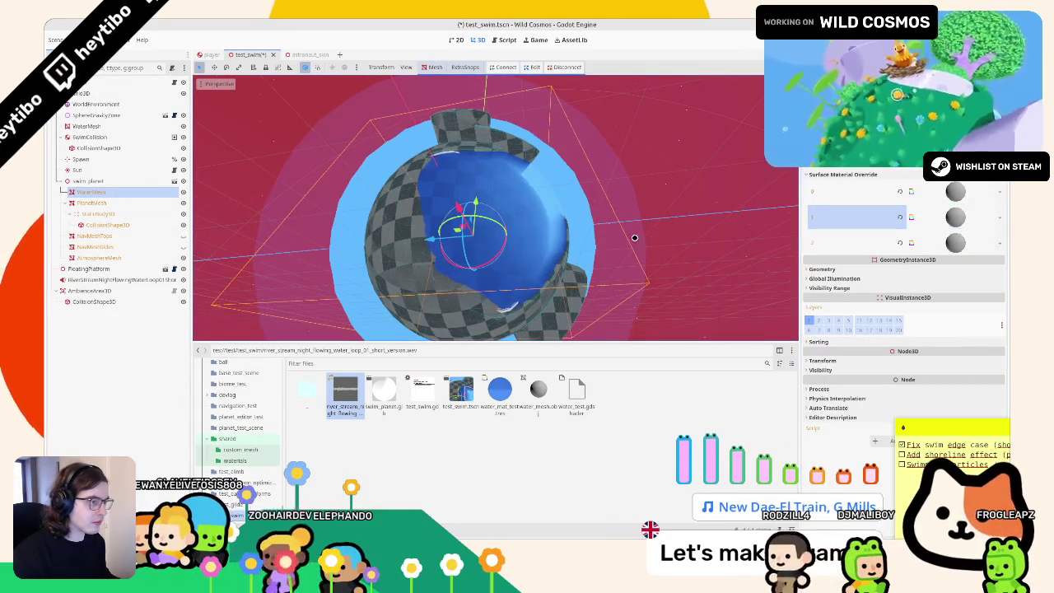
pyautogui.moveTo(675, 263); pyautogui.dragTo(651, 263, button='middle')
pyautogui.scroll(5, 596, 255)
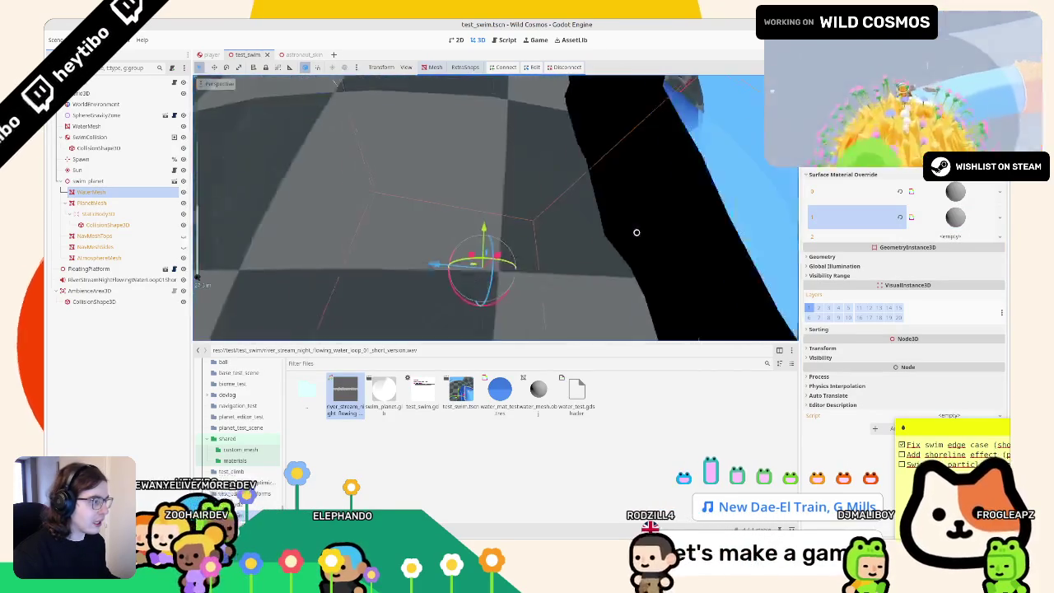
pyautogui.moveTo(588, 254)
pyautogui.mouseDown(button='middle')
pyautogui.moveTo(548, 249)
pyautogui.moveTo(560, 247)
pyautogui.mouseUp(button='middle')
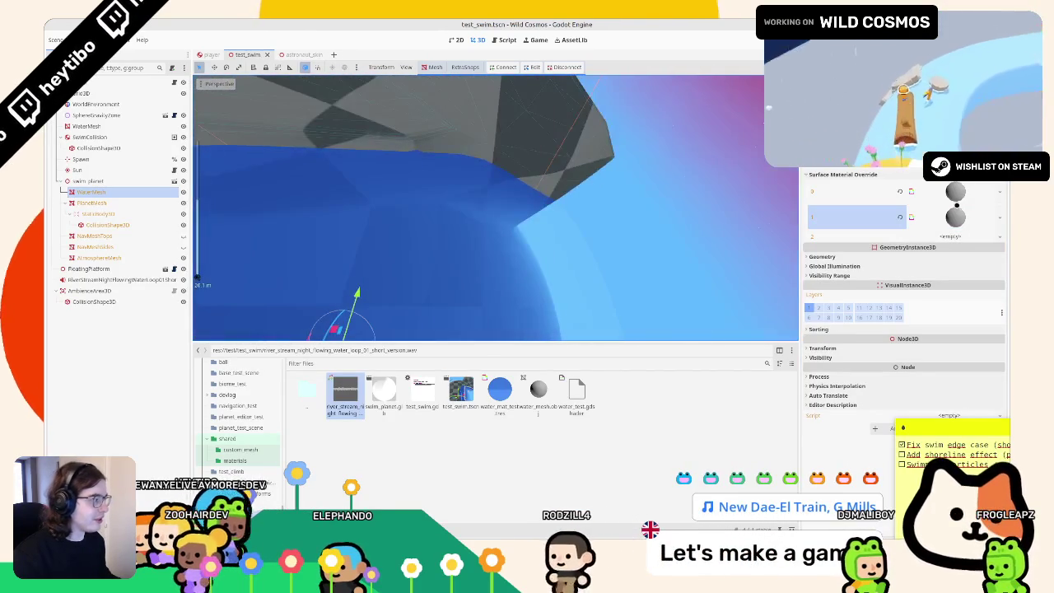
pyautogui.click(947, 217)
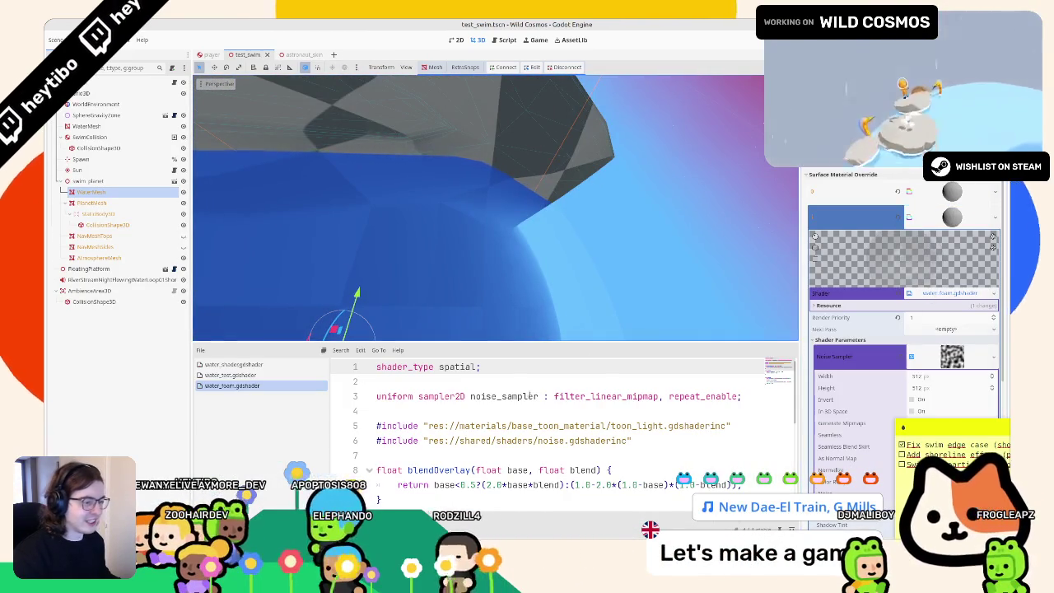
# Step: Add 'render_mode cull_disabled;' on line 2 of the water toon shader
pyautogui.click(523, 382)
pyautogui.write('render')
pyautogui.press('Return')
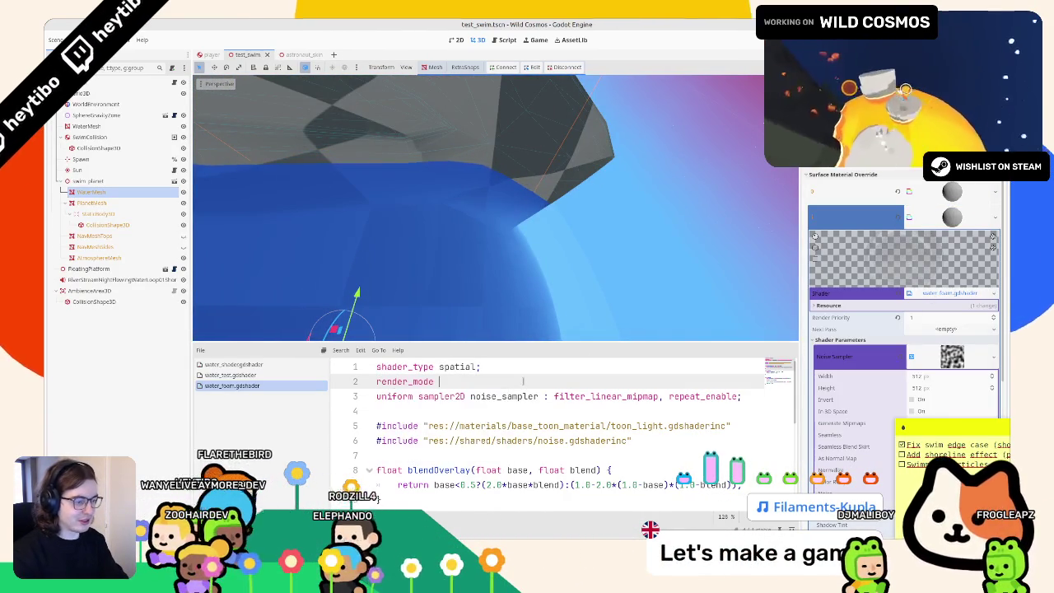
pyautogui.write('cull_disabled;')
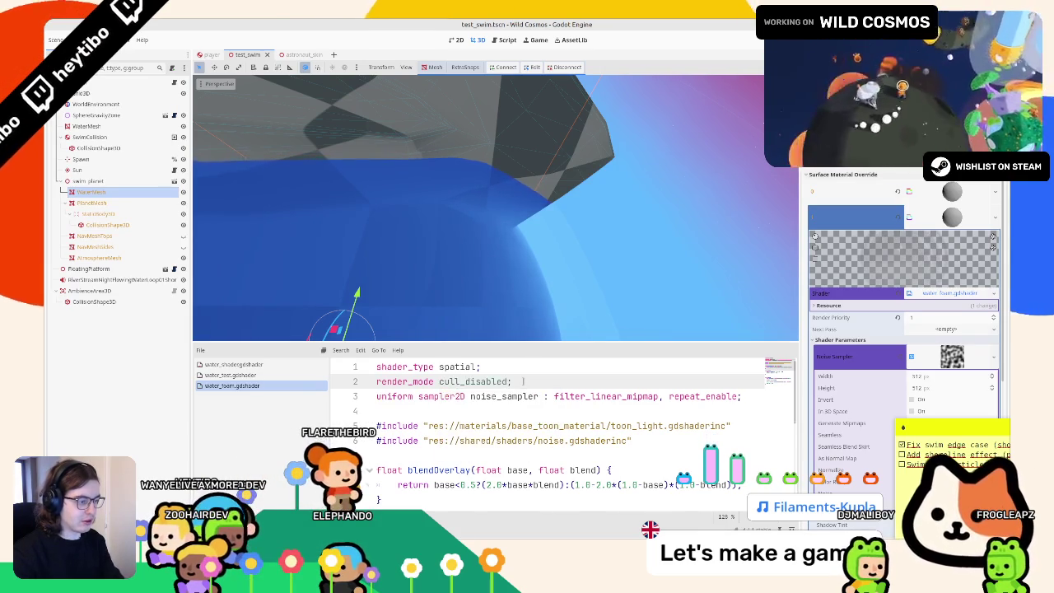
pyautogui.press('Return')
# Step: Try cull_back and then cull_front as the cull mode, comparing the water's faces
pyautogui.moveTo(470, 283)
pyautogui.mouseDown(button='middle')
pyautogui.moveTo(450, 216)
pyautogui.moveTo(582, 178)
pyautogui.mouseUp(button='middle')
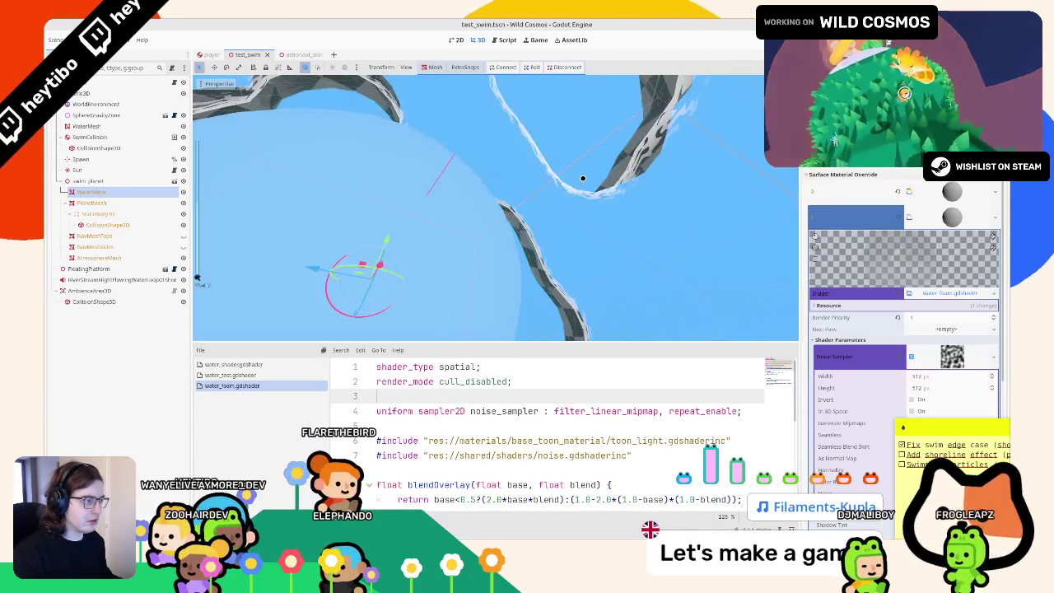
pyautogui.click(491, 382)
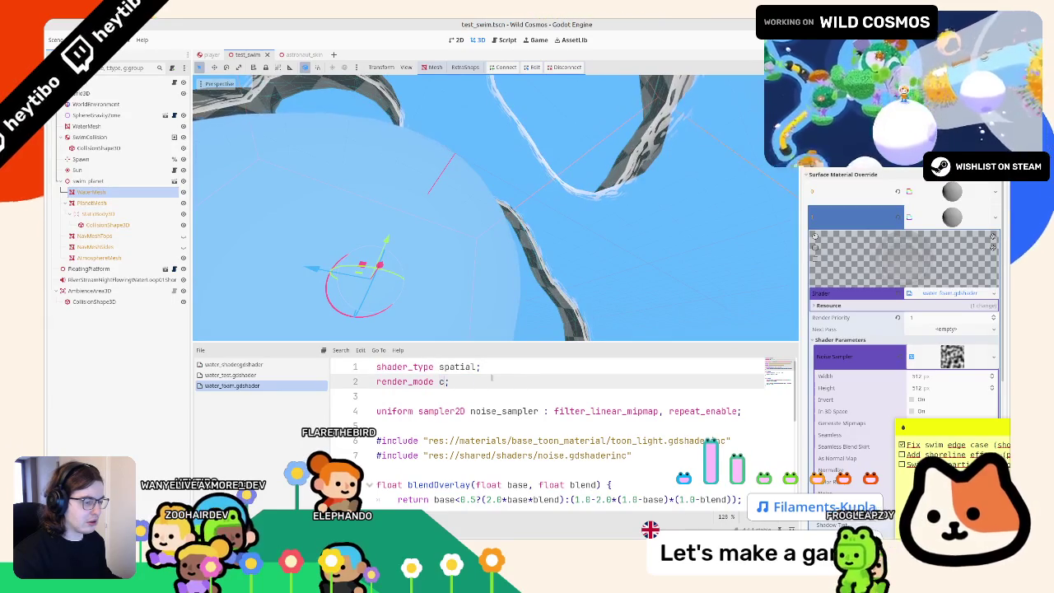
pyautogui.press('Return')
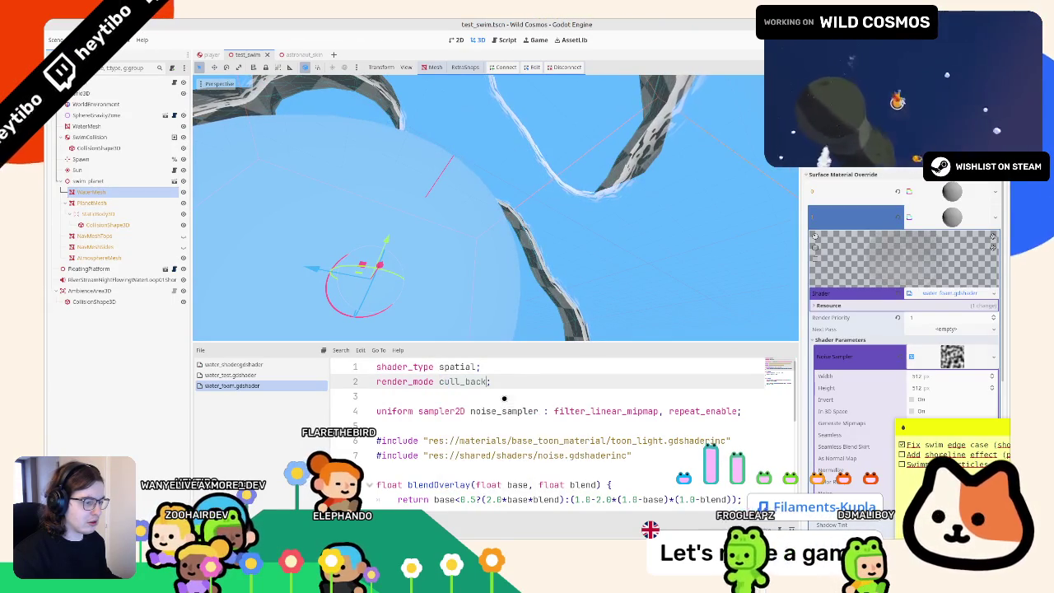
pyautogui.press('BackSpace')
pyautogui.press('BackSpace')
pyautogui.press('BackSpace')
pyautogui.press('Down')
pyautogui.press('Down')
pyautogui.press('Return')
# Step: Revert the cull mode to cull_disabled and switch over to Blender
pyautogui.moveTo(564, 250); pyautogui.dragTo(492, 258, button='middle')
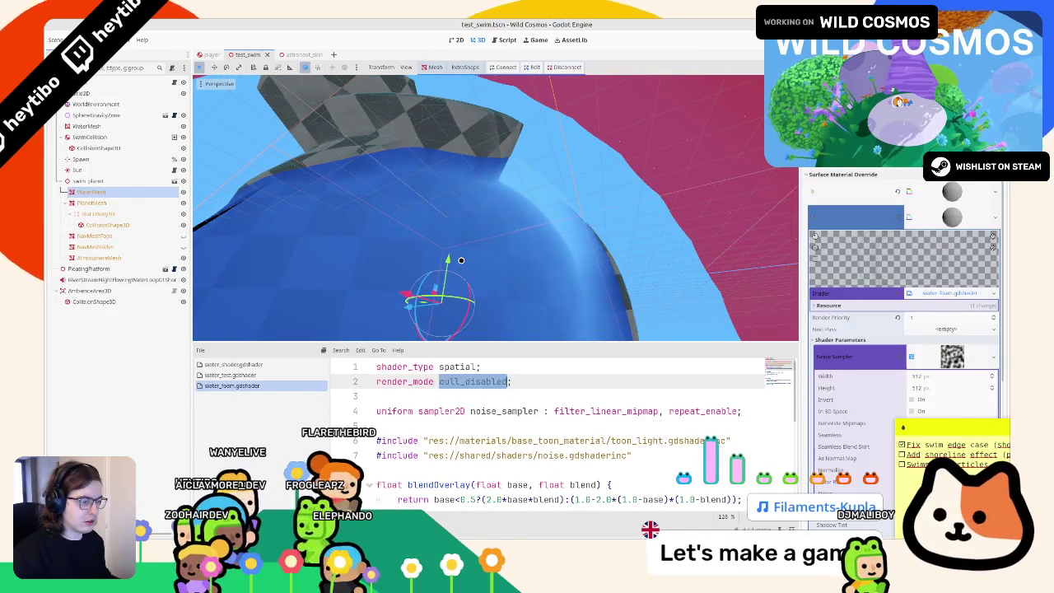
pyautogui.press('Down')
pyautogui.press('BackSpace')
pyautogui.press('Return')
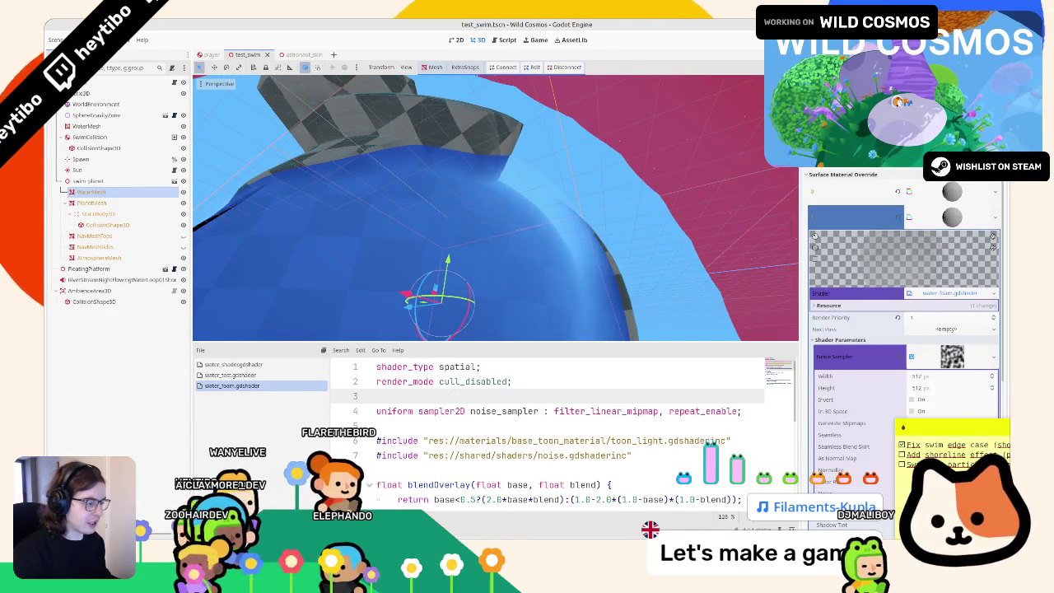
pyautogui.hotkey('alt', 'Tab')
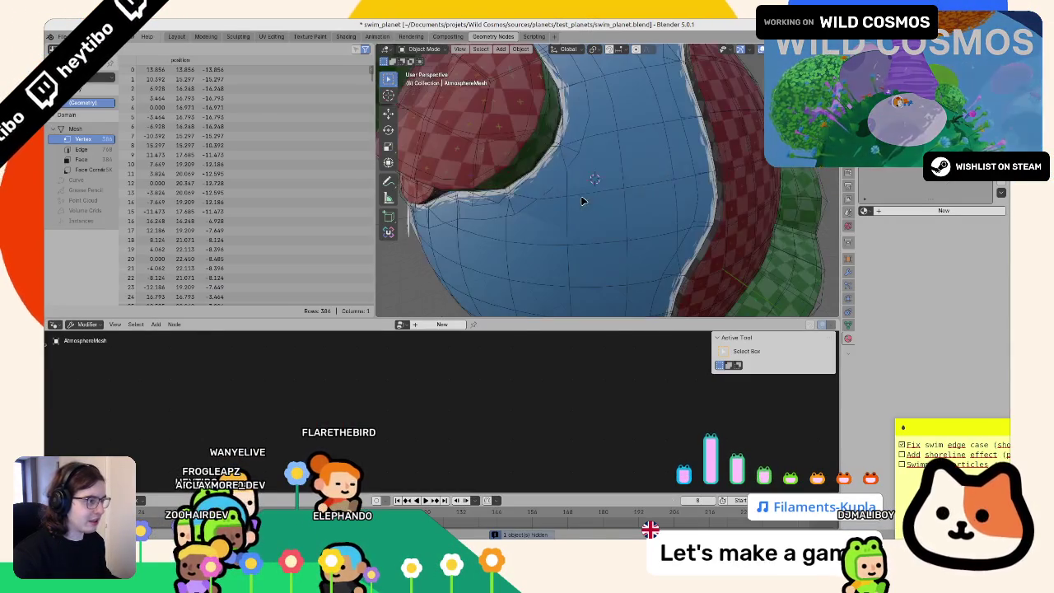
# Step: Make WaterMesh the active object after looking over the planet and node graph
pyautogui.moveTo(554, 168); pyautogui.dragTo(529, 147, button='middle')
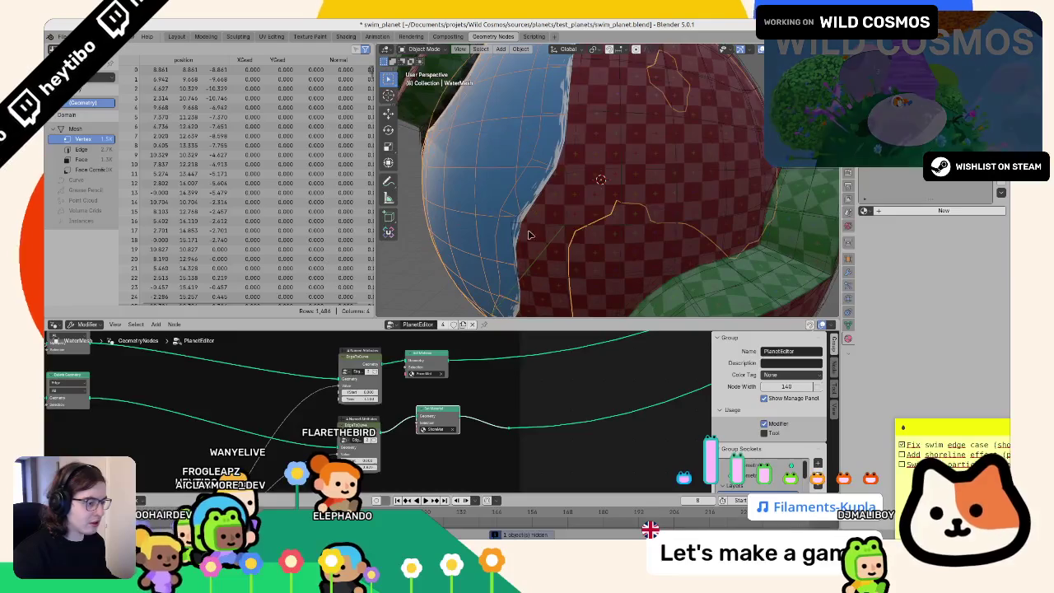
pyautogui.moveTo(428, 420); pyautogui.dragTo(544, 390, button='middle')
pyautogui.moveTo(479, 362); pyautogui.dragTo(486, 381, button='middle')
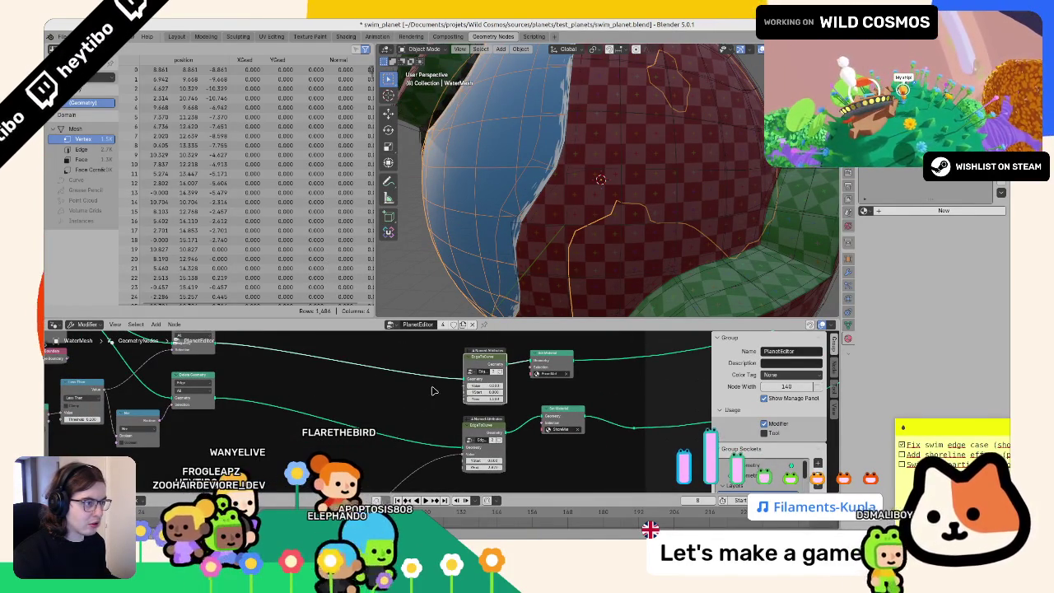
pyautogui.hotkey('ctrl', 'z')
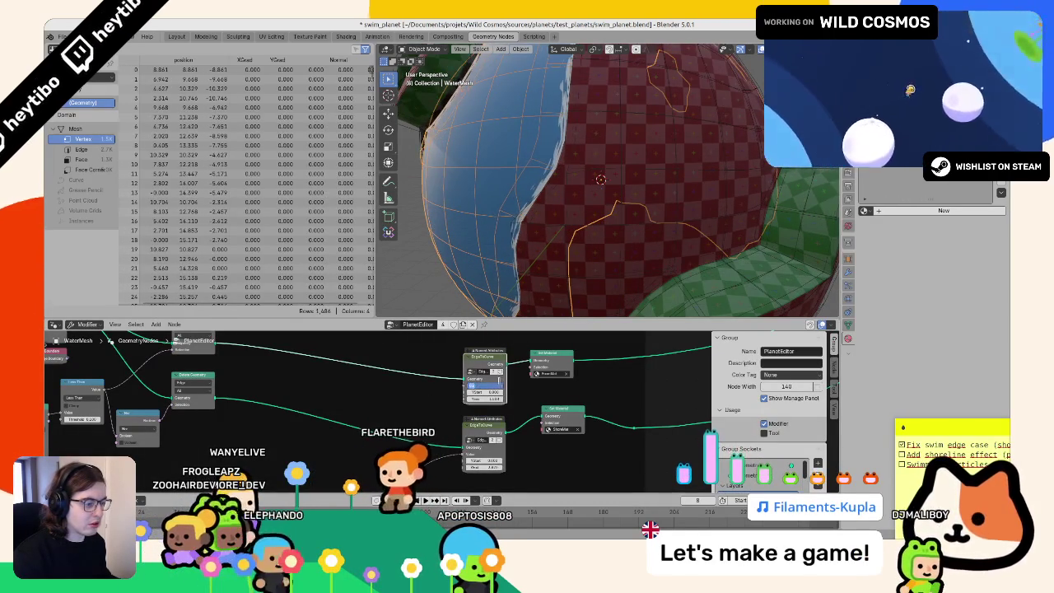
pyautogui.scroll(-2, 567, 185)
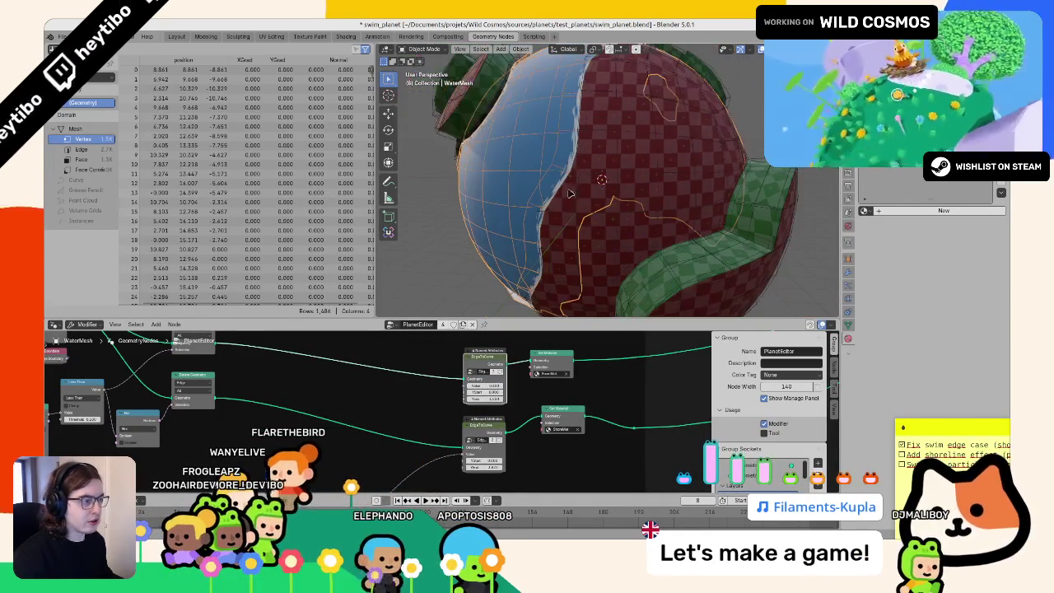
pyautogui.scroll(-3, 469, 246)
# Step: Unhide all hidden objects and export the scene as glTF 2.0 into test_planets
pyautogui.hotkey('alt', 'h')
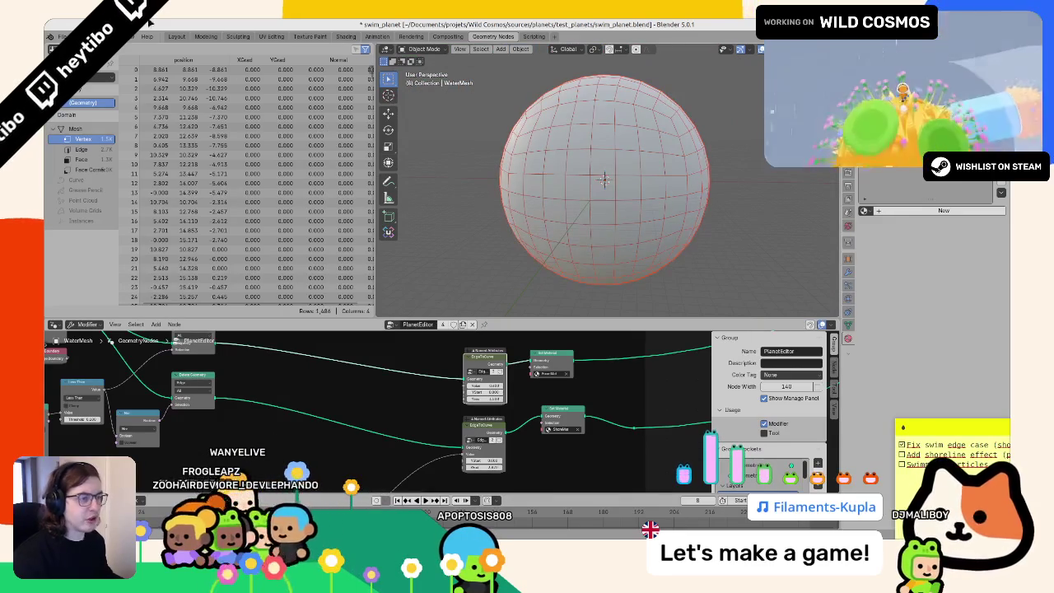
pyautogui.click(62, 37)
pyautogui.moveTo(78, 179)
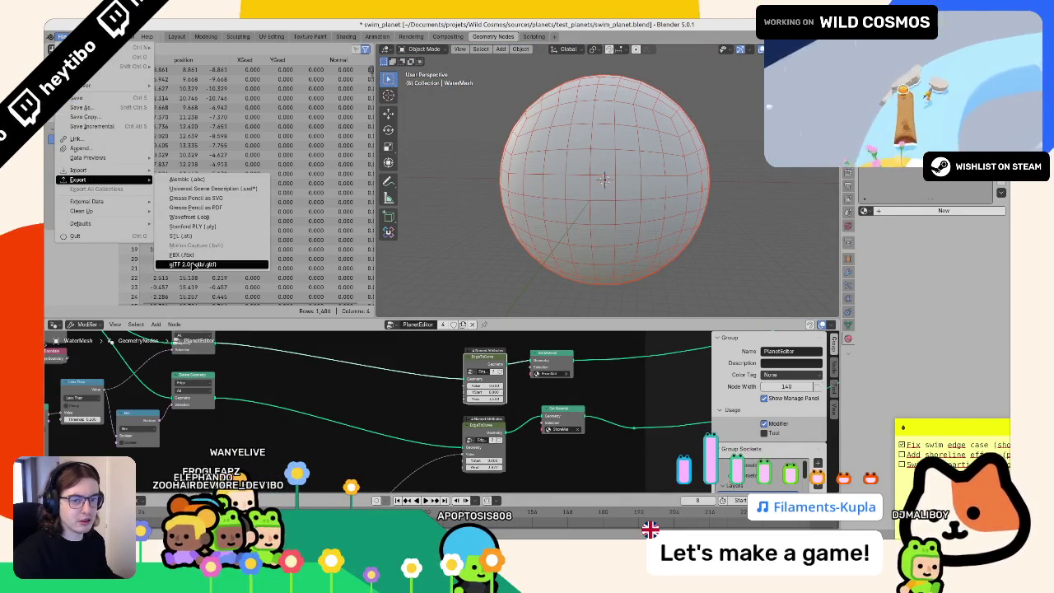
pyautogui.click(192, 264)
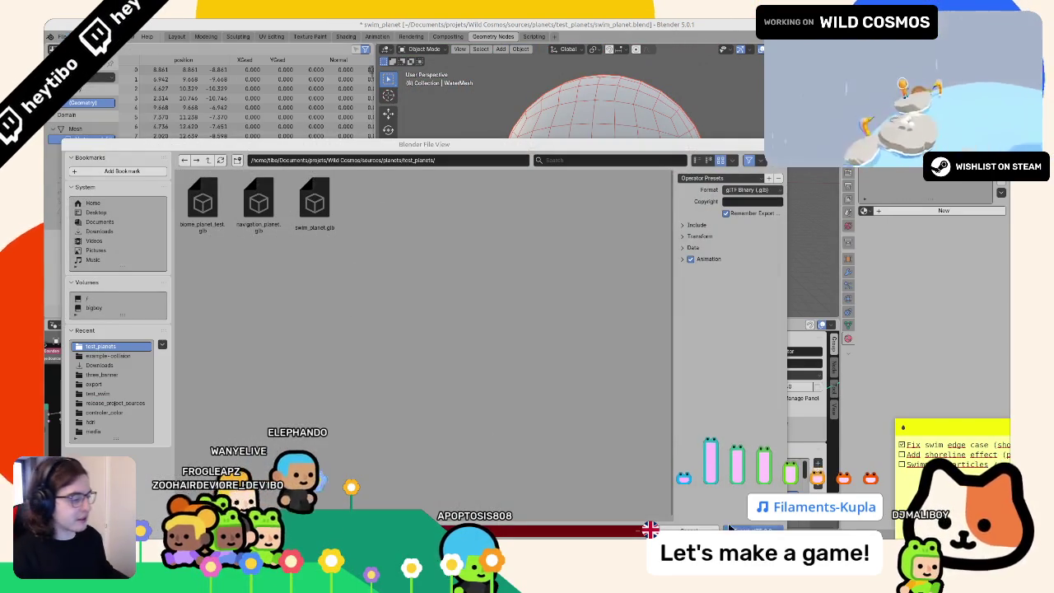
pyautogui.click(730, 527)
# Step: In Godot, show the FileSystem panel, orbit around the updated water mesh, then return to Blender
pyautogui.hotkey('alt', 'Tab')
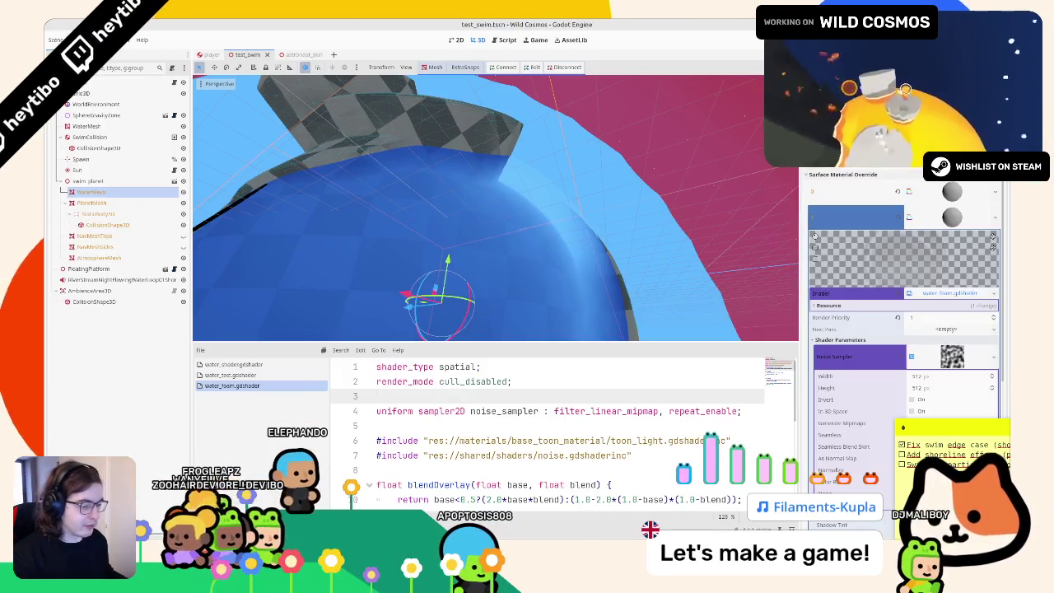
pyautogui.hotkey('alt', 'f')
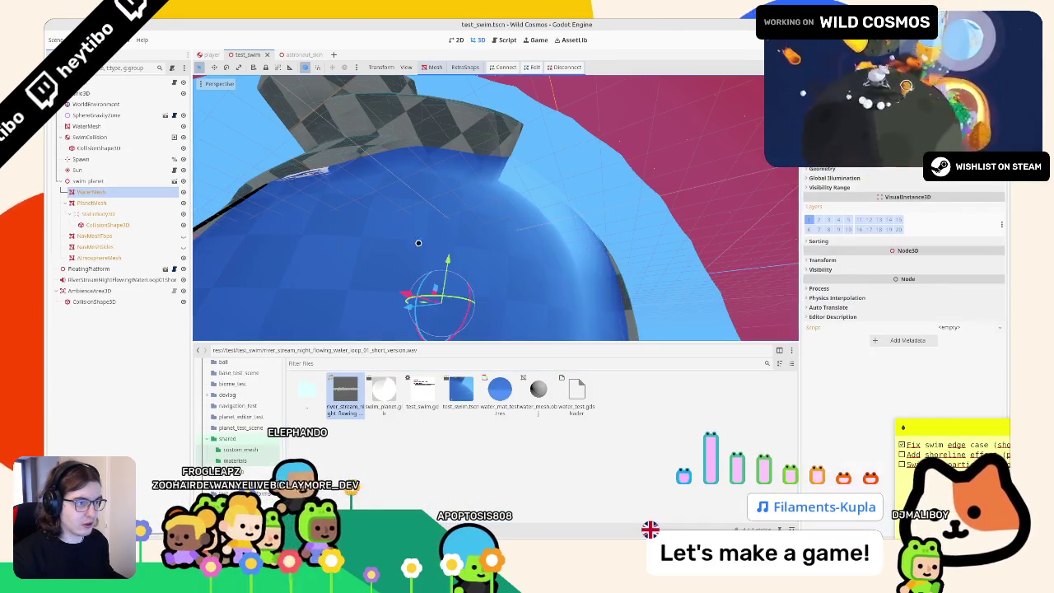
pyautogui.moveTo(419, 275)
pyautogui.mouseDown(button='middle')
pyautogui.moveTo(365, 289)
pyautogui.moveTo(360, 271)
pyautogui.moveTo(361, 252)
pyautogui.moveTo(411, 243)
pyautogui.mouseUp(button='middle')
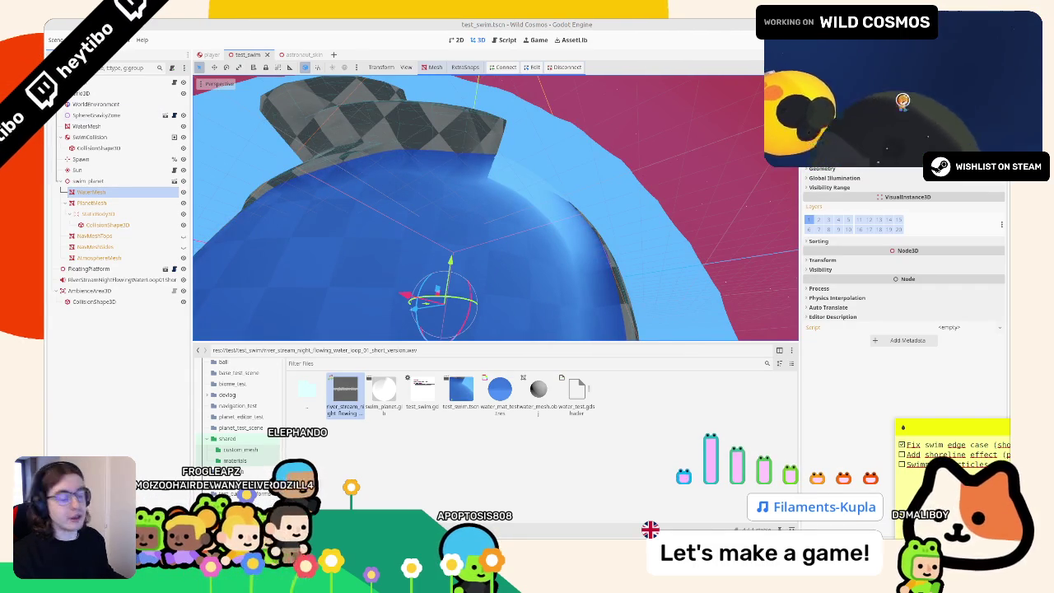
pyautogui.hotkey('alt', 'Tab')
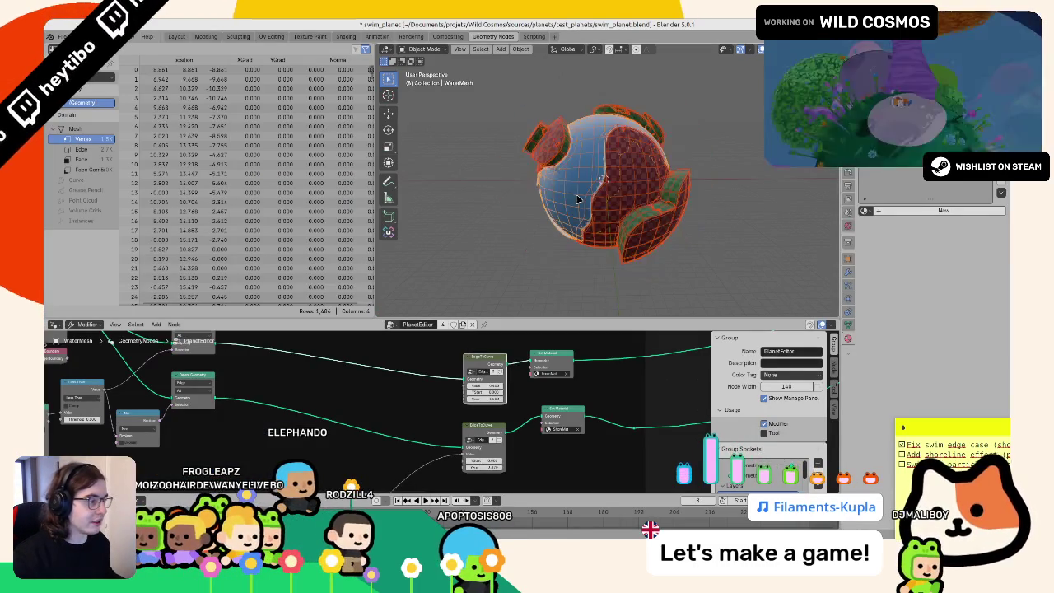
# Step: Add a Normal node onto the link feeding Set Material in the geometry node tree
pyautogui.moveTo(605, 195); pyautogui.dragTo(634, 191, button='middle')
pyautogui.click(746, 49)
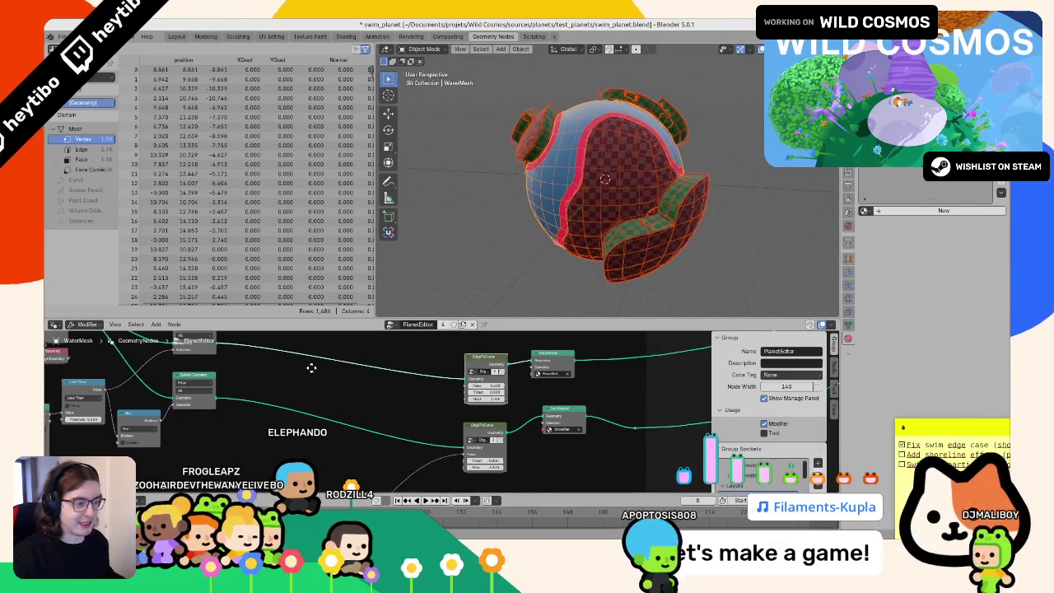
pyautogui.press('F3')
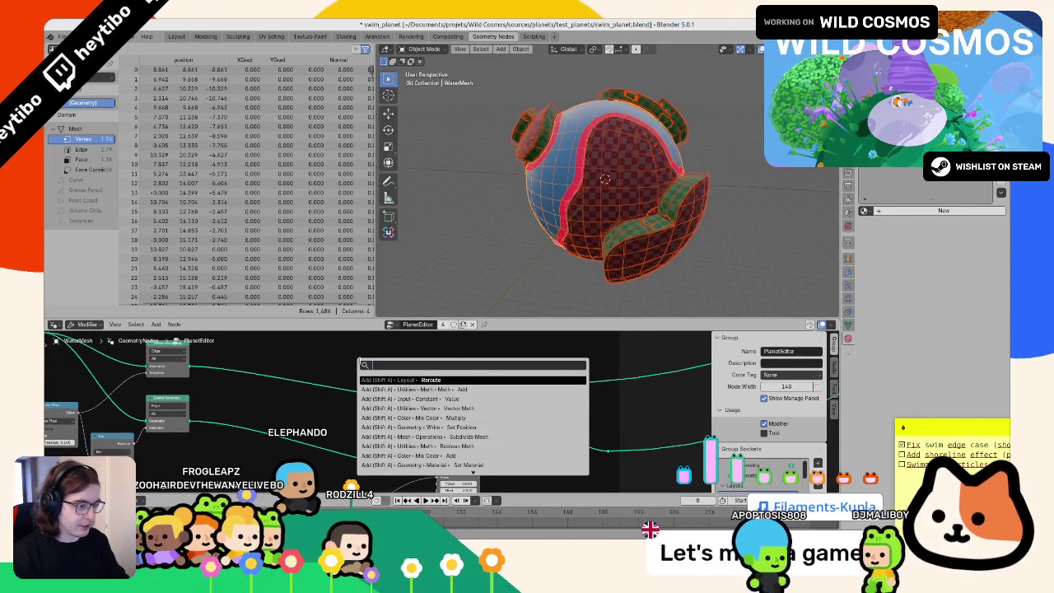
pyautogui.write('face')
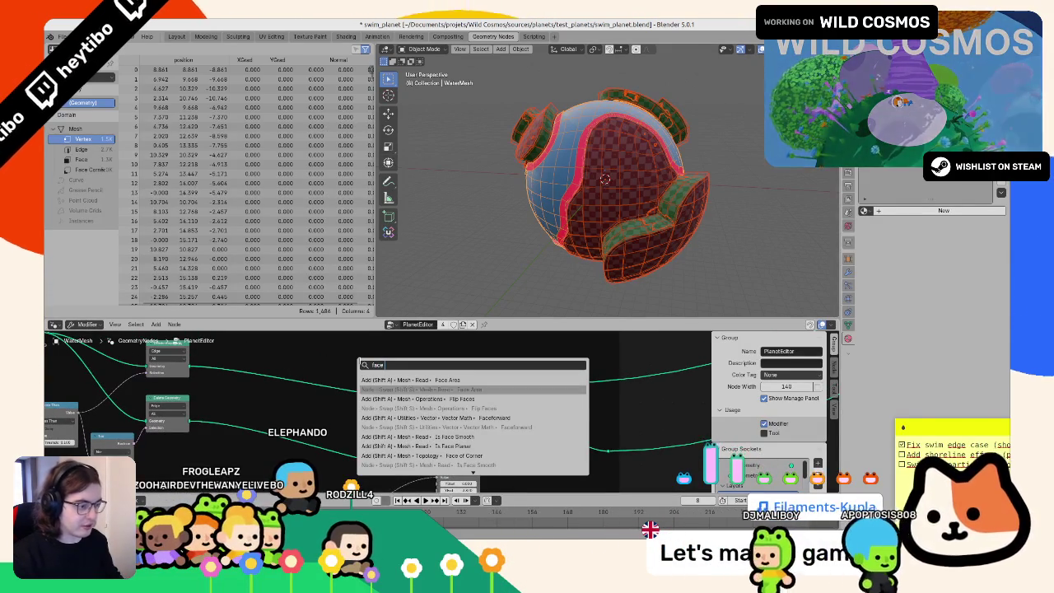
pyautogui.press('BackSpace')
pyautogui.press('BackSpace')
pyautogui.press('BackSpace')
pyautogui.write('recu')
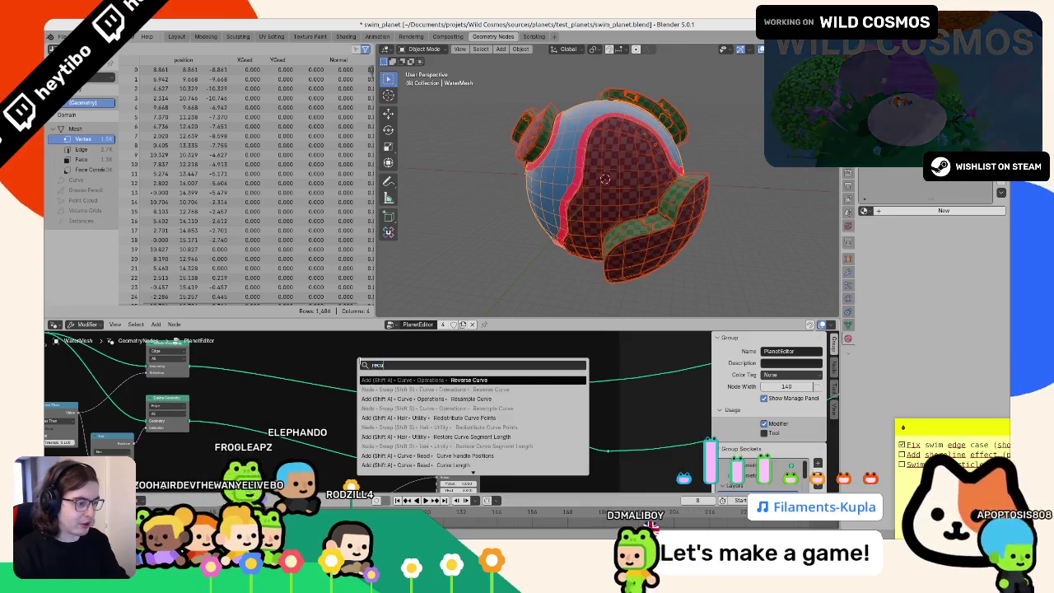
pyautogui.write('nor')
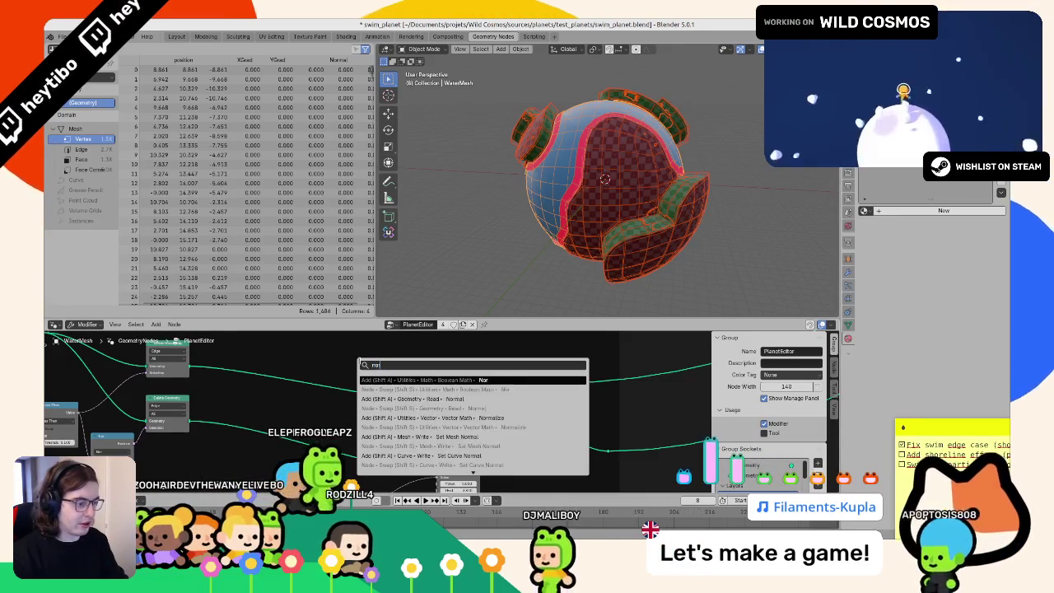
pyautogui.write('mal')
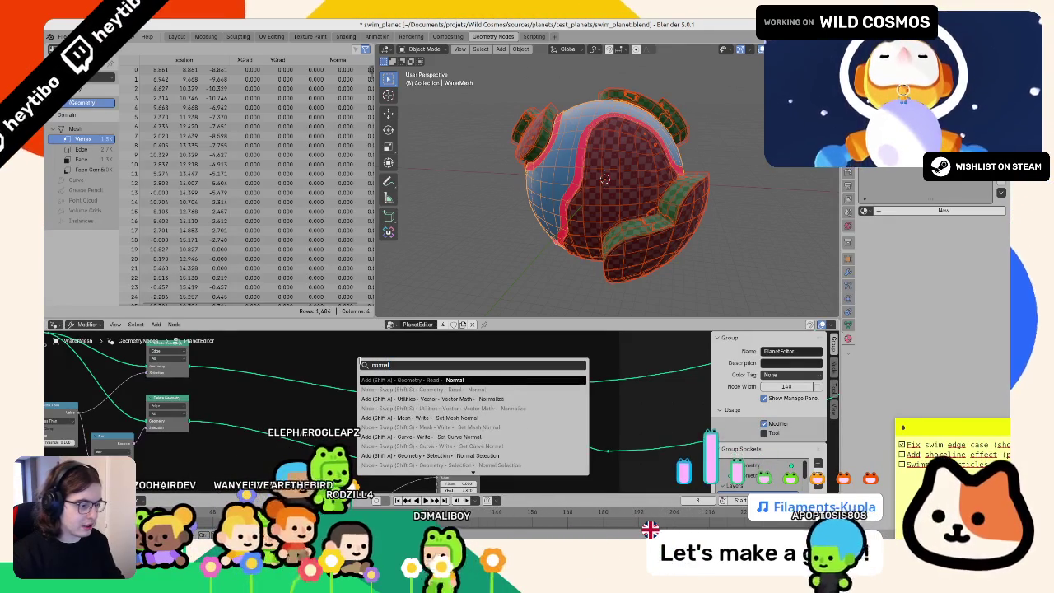
pyautogui.press('Return')
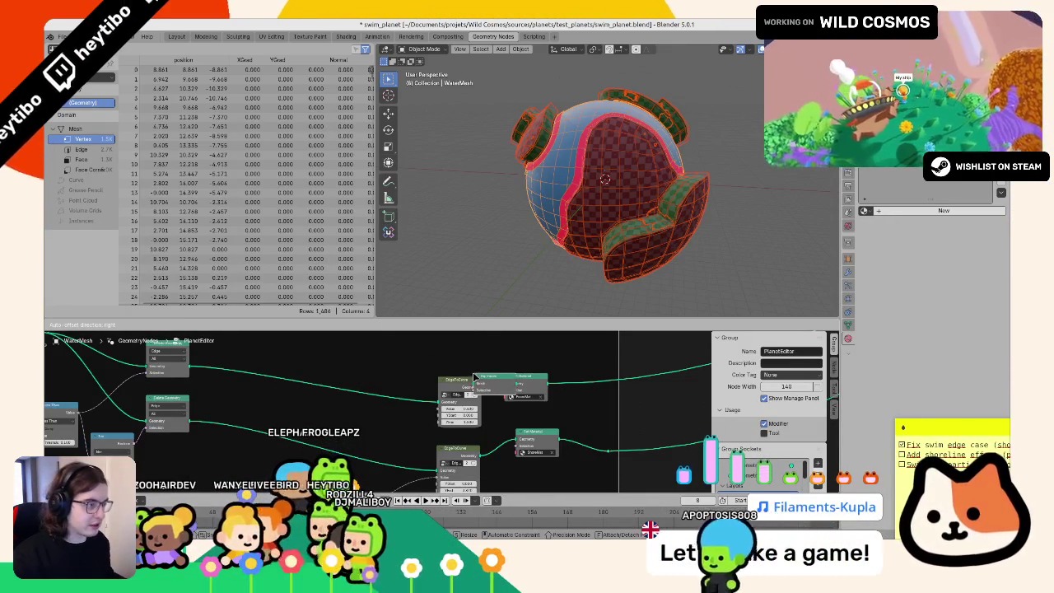
pyautogui.click(474, 376)
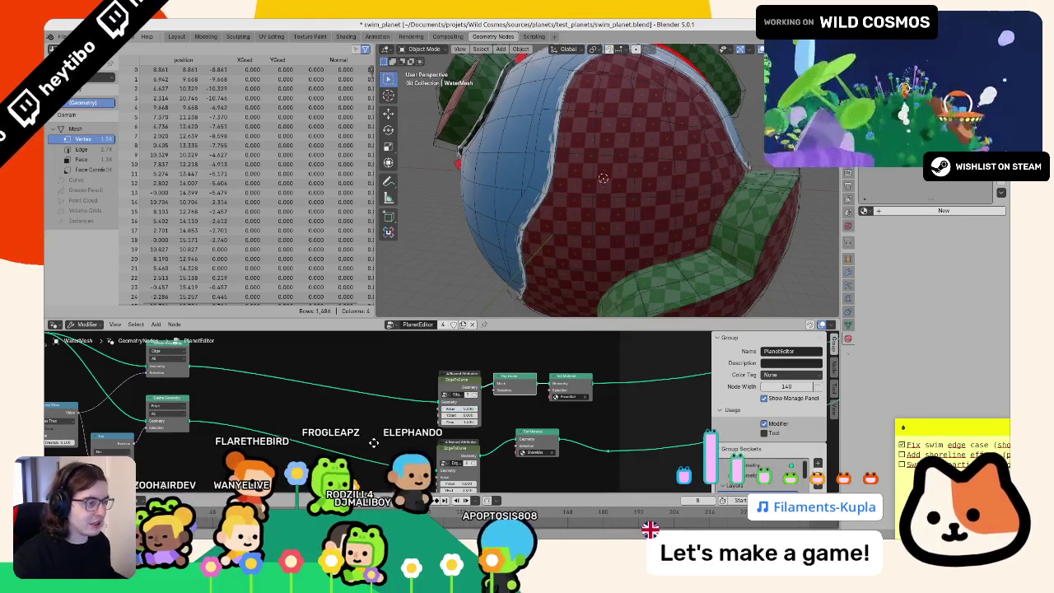
# Step: Unhide the sphere, export swim_planet.glb as glTF binary to test_planets, then switch to Godot
pyautogui.scroll(3, 372, 451)
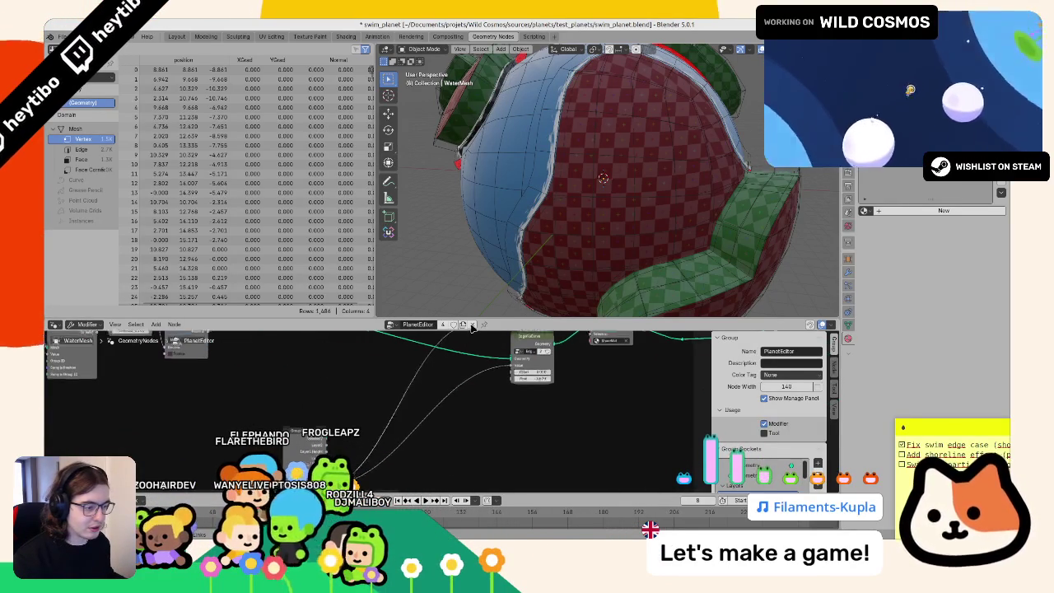
pyautogui.moveTo(472, 329); pyautogui.dragTo(500, 393, button='middle')
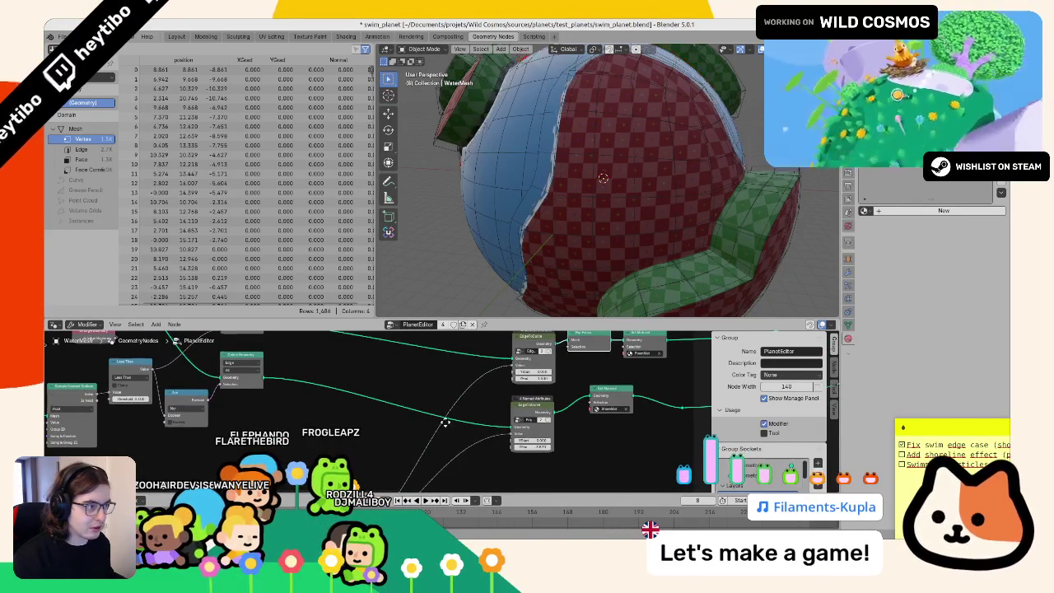
pyautogui.moveTo(444, 426); pyautogui.dragTo(476, 492, button='middle')
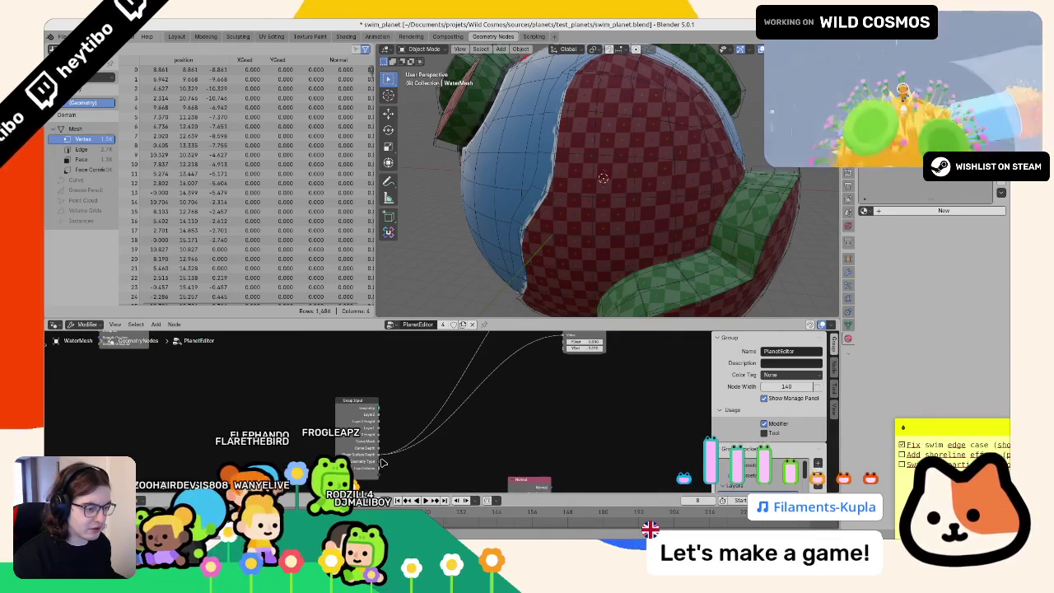
pyautogui.moveTo(431, 428); pyautogui.dragTo(529, 113, button='middle')
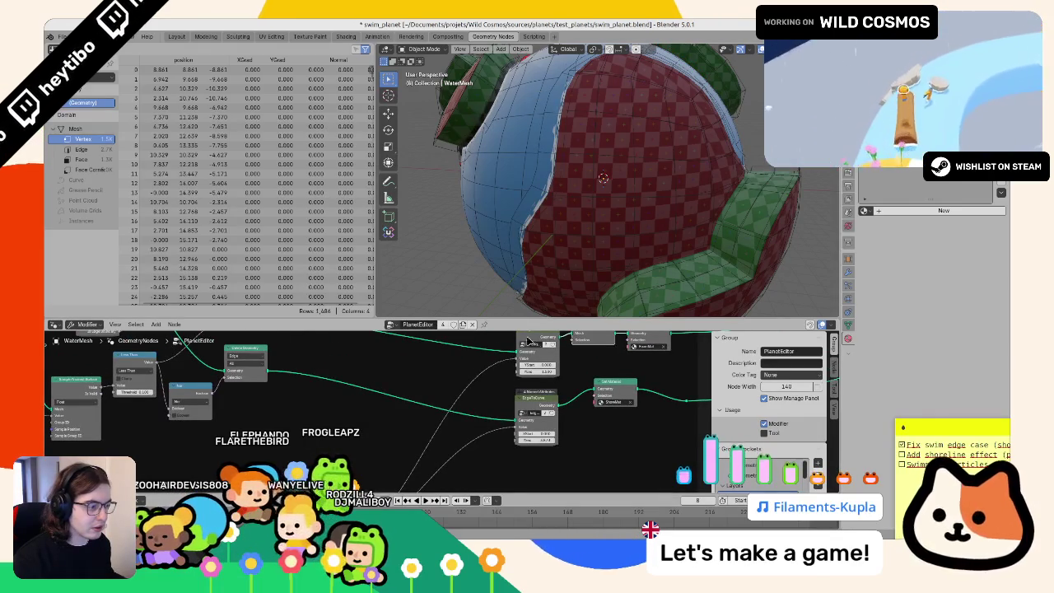
pyautogui.moveTo(527, 206); pyautogui.dragTo(461, 164, button='middle')
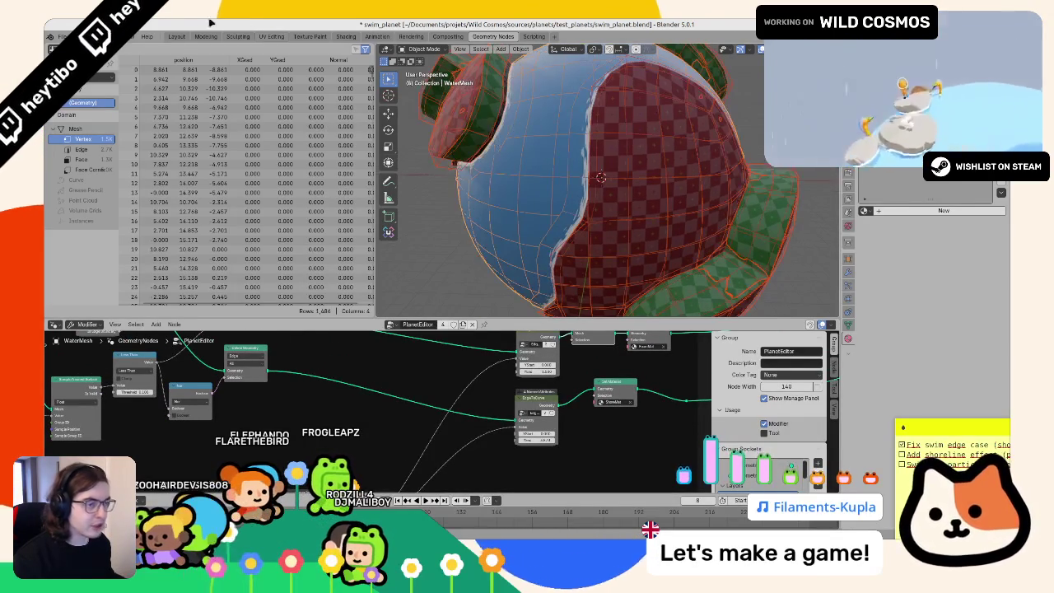
pyautogui.scroll(-2, 438, 232)
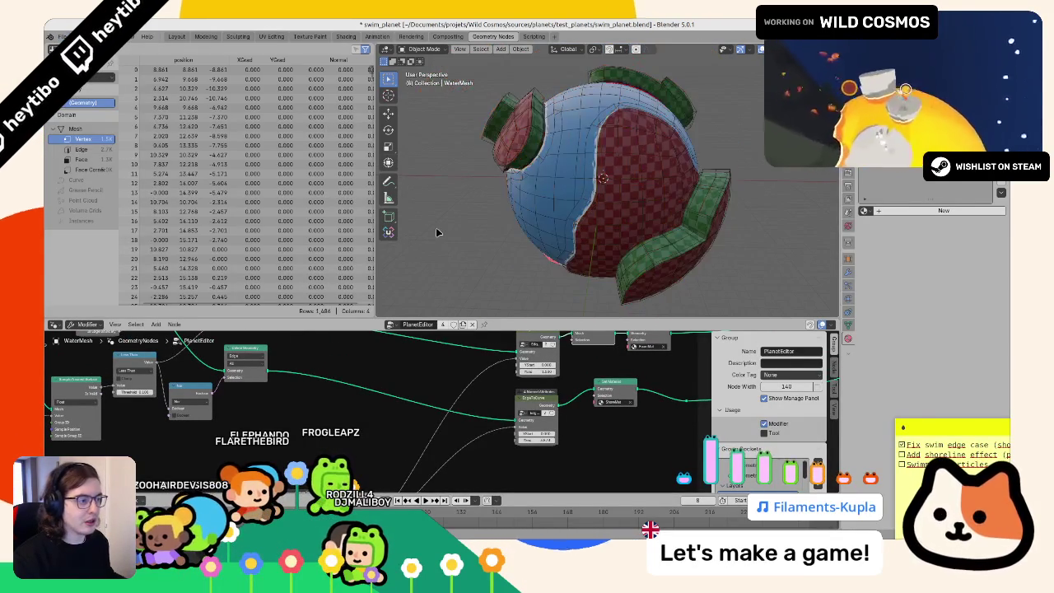
pyautogui.hotkey('alt', 'h')
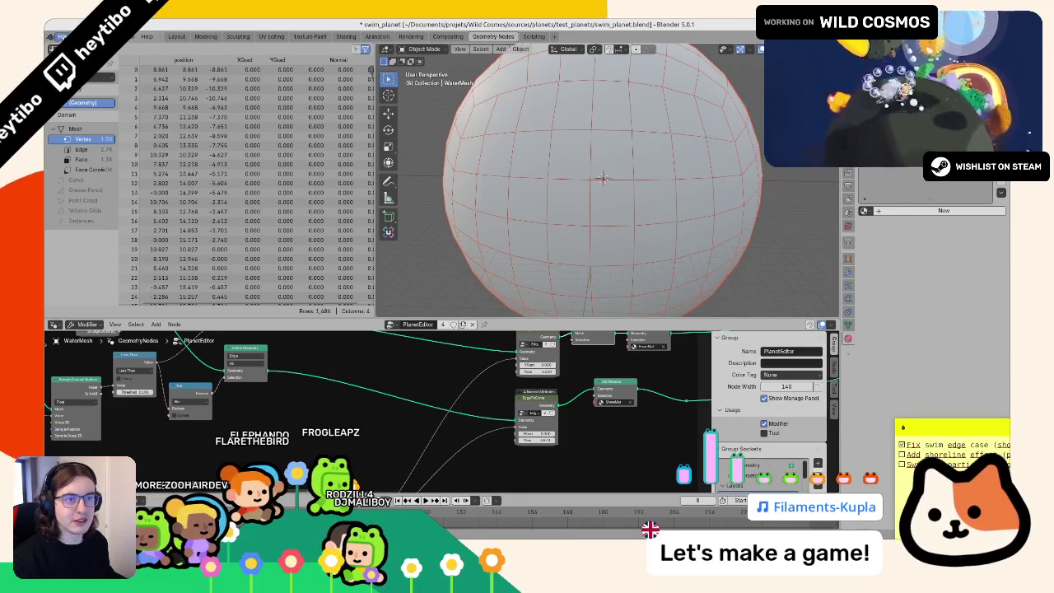
pyautogui.click(62, 36)
pyautogui.click(187, 264)
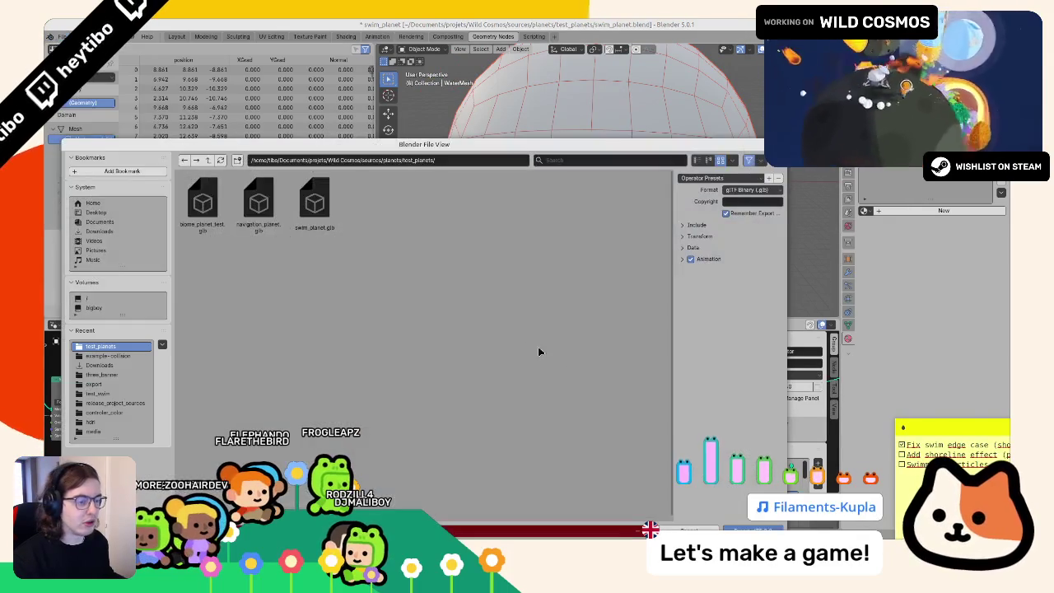
pyautogui.click(705, 521)
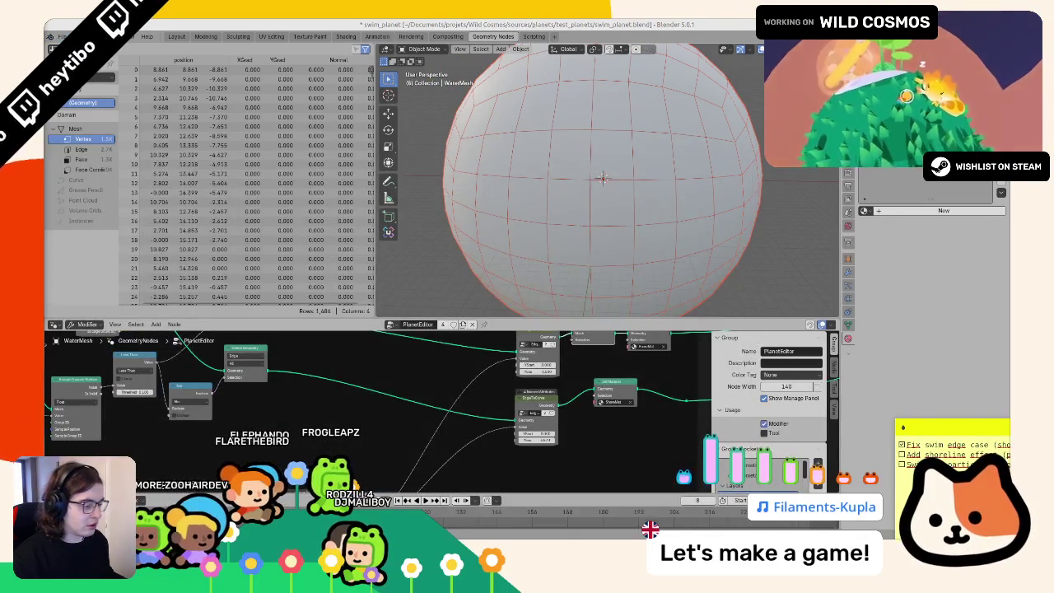
pyautogui.hotkey('alt', 'Tab')
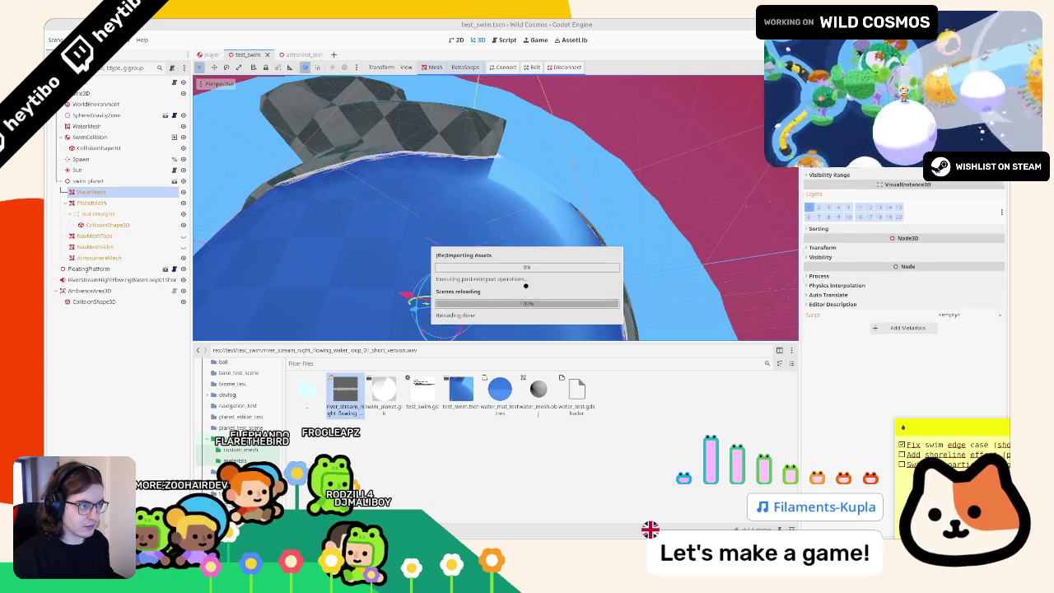
# Step: Orbit and zoom around the reimported water mesh on the planet, then run test_swim with F6
pyautogui.moveTo(446, 275); pyautogui.dragTo(535, 200, button='middle')
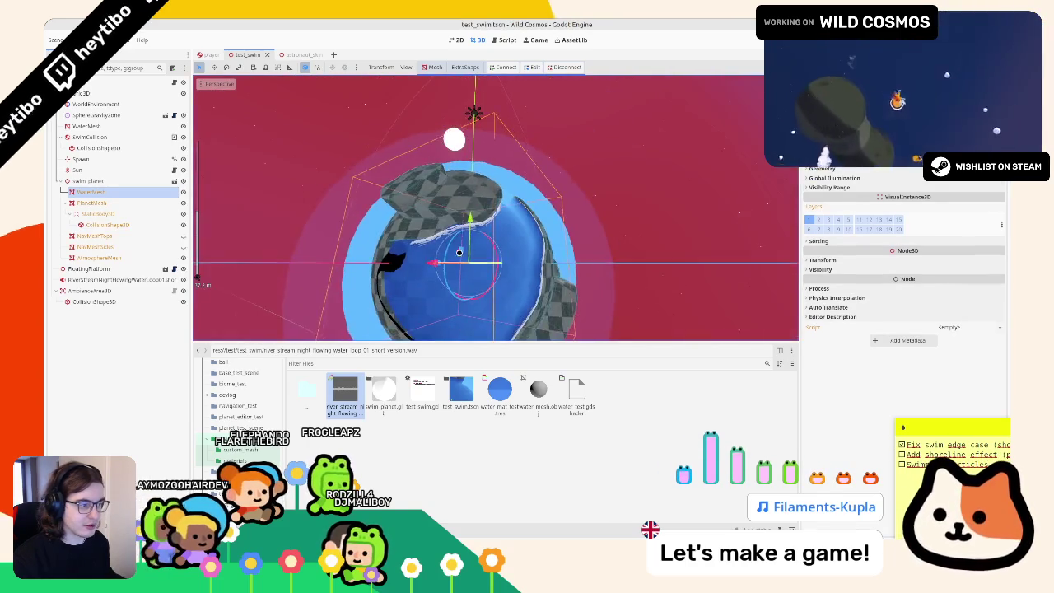
pyautogui.moveTo(445, 233); pyautogui.dragTo(479, 233, button='middle')
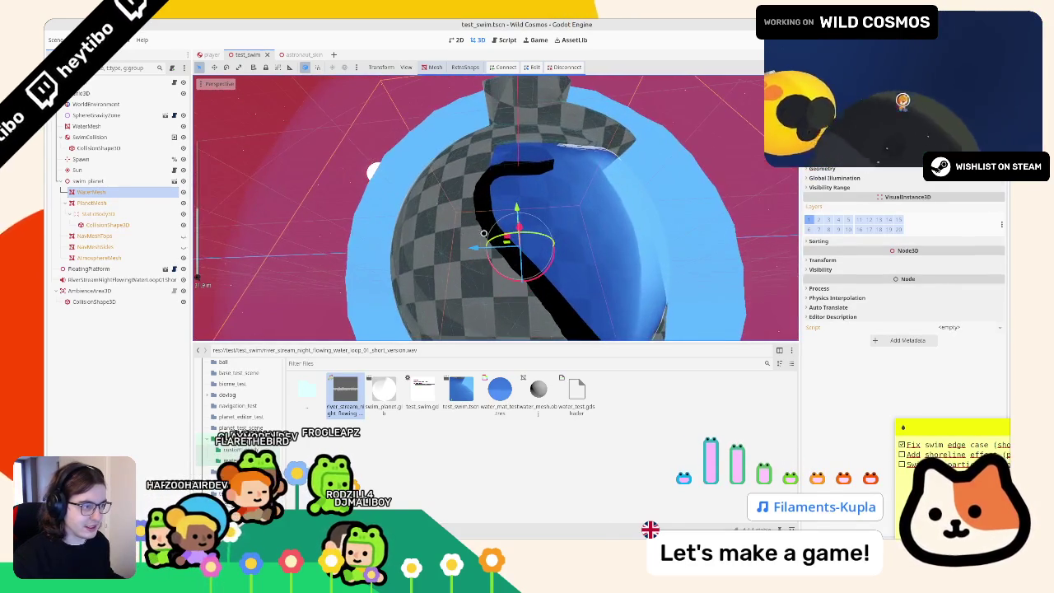
pyautogui.moveTo(373, 171); pyautogui.dragTo(494, 257, button='middle')
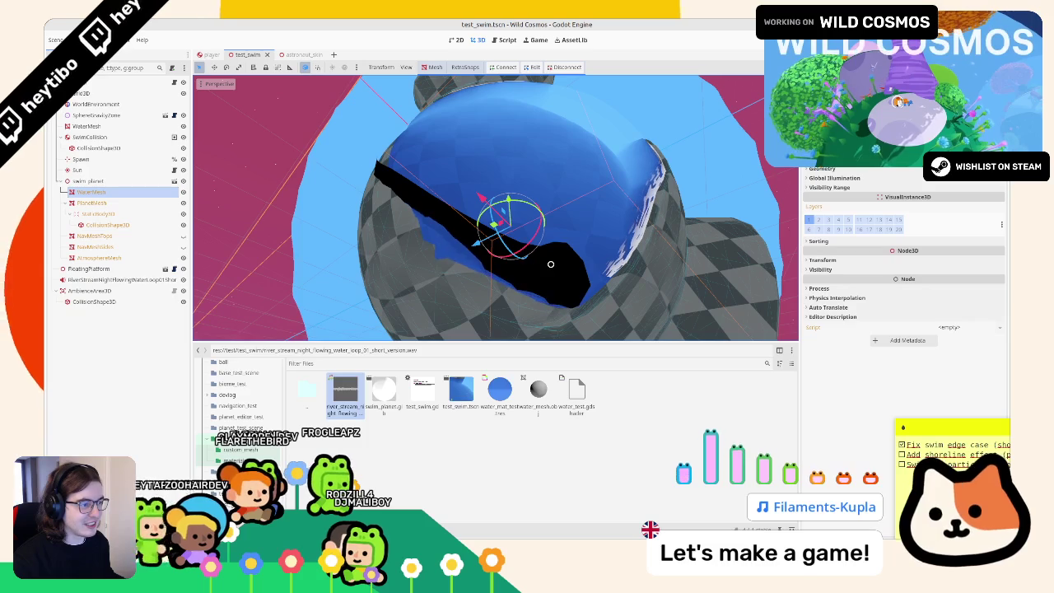
pyautogui.scroll(-5, 540, 261)
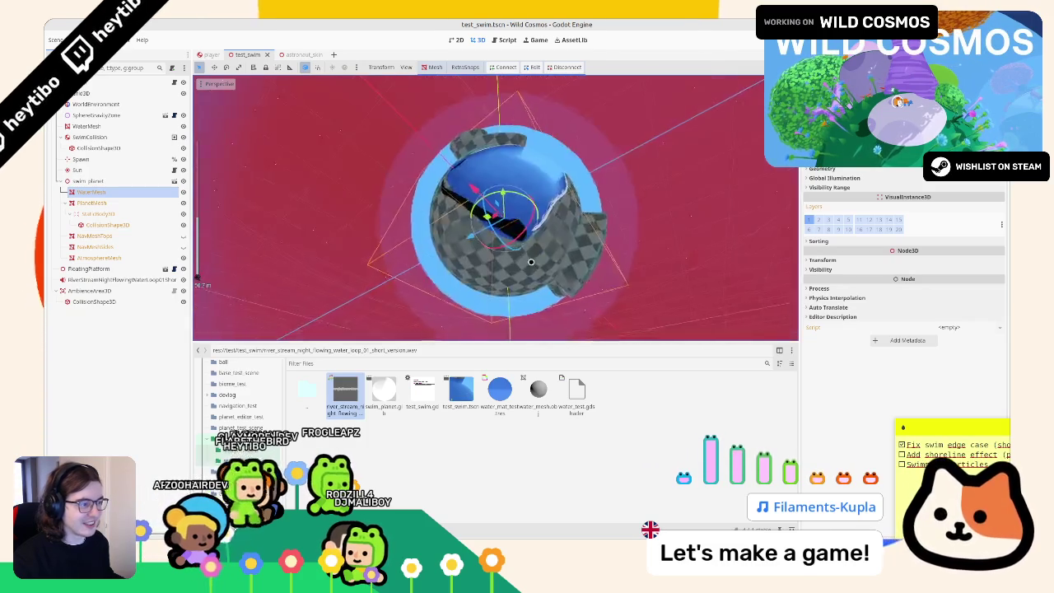
pyautogui.moveTo(527, 261); pyautogui.dragTo(554, 300, button='middle')
pyautogui.press('F6')
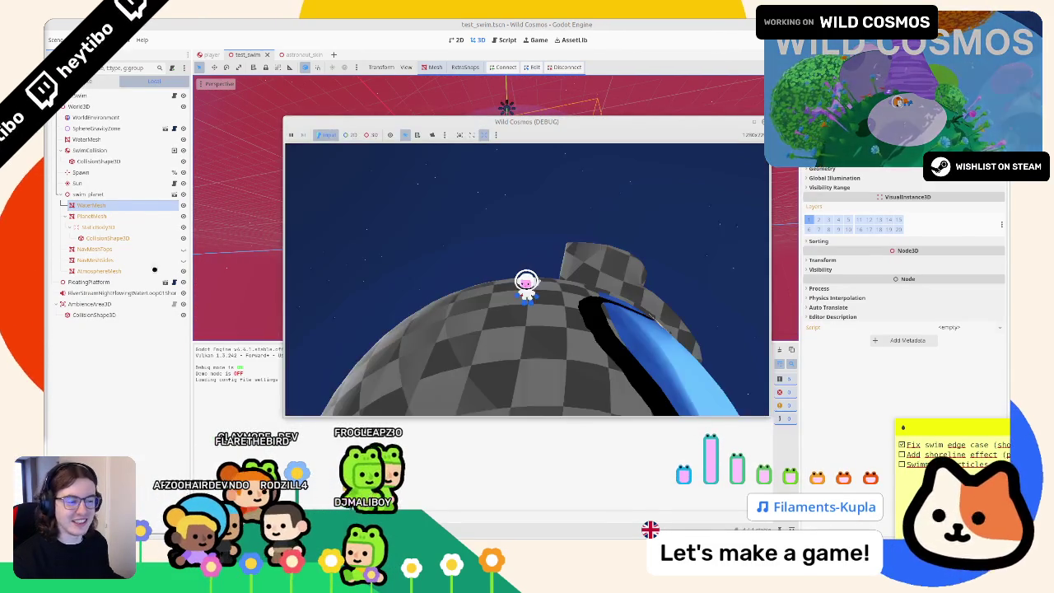
# Step: Swim the astronaut through the blue water across the planet toward the water's edge
pyautogui.press('w')
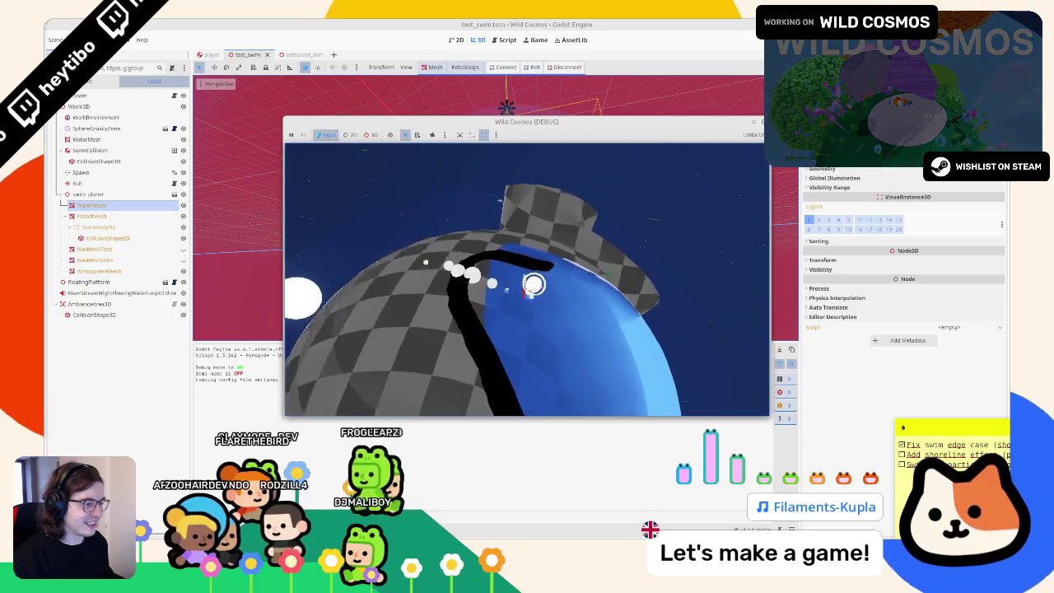
pyautogui.press('w')
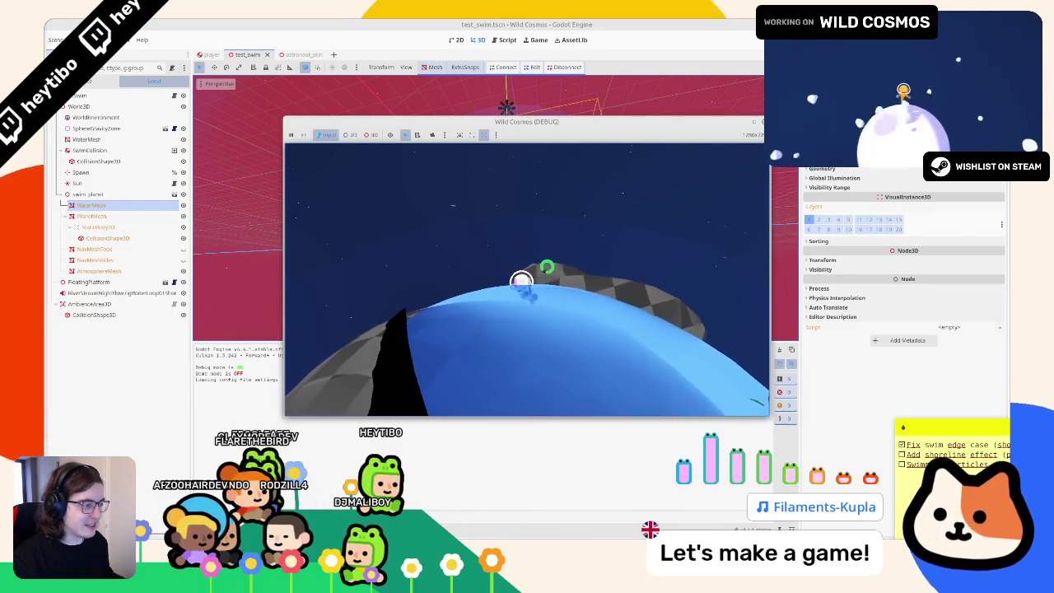
pyautogui.press('w')
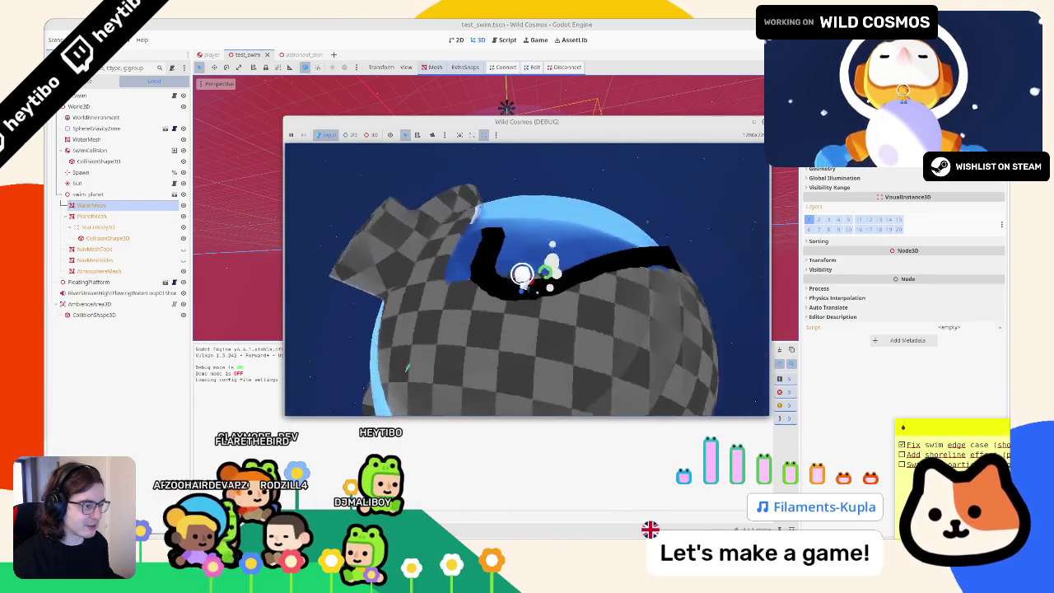
pyautogui.press('w')
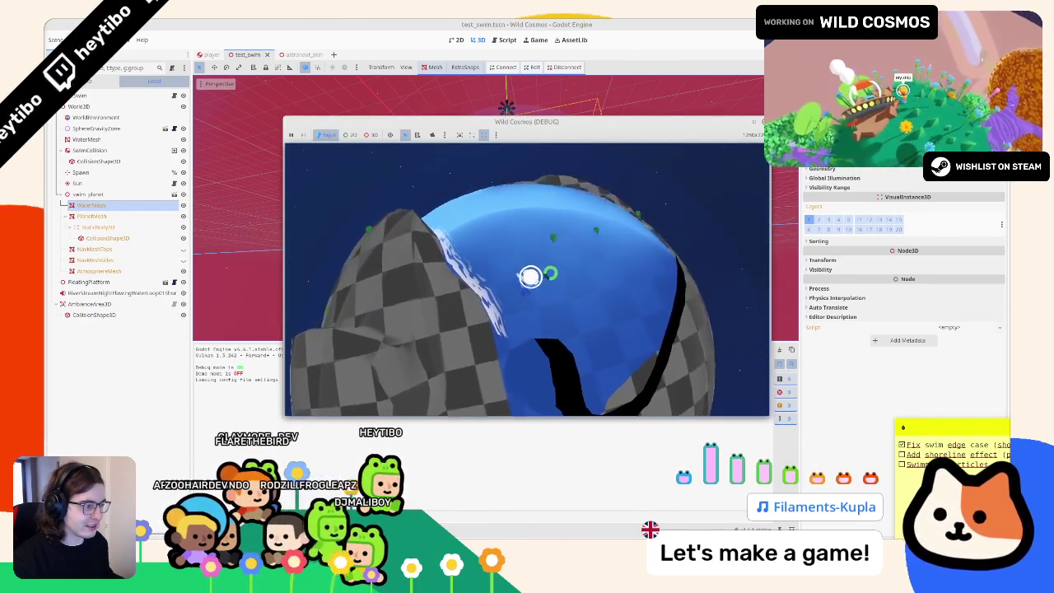
pyautogui.press('w')
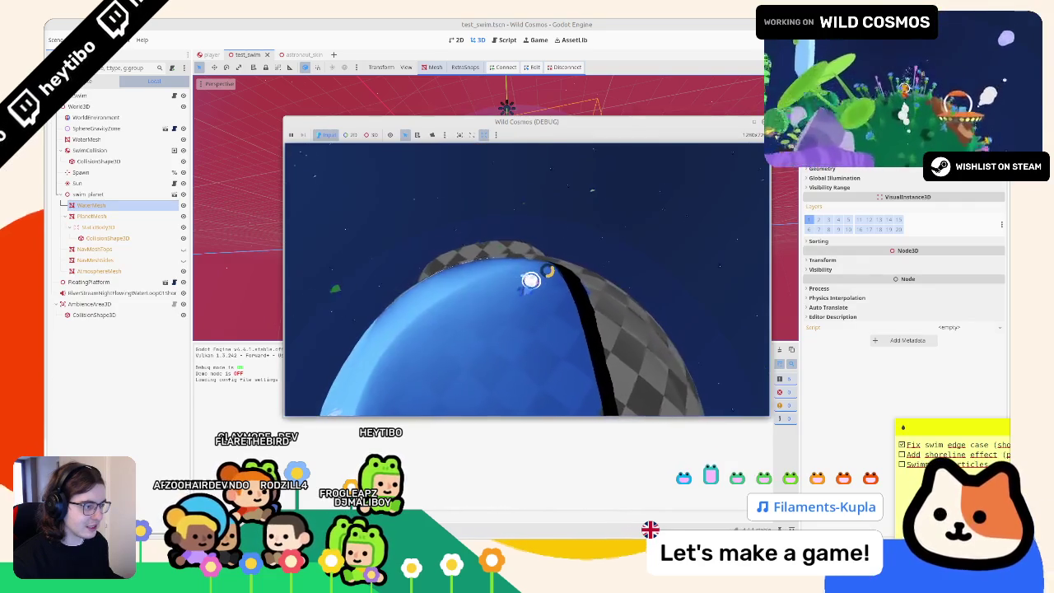
pyautogui.press('w')
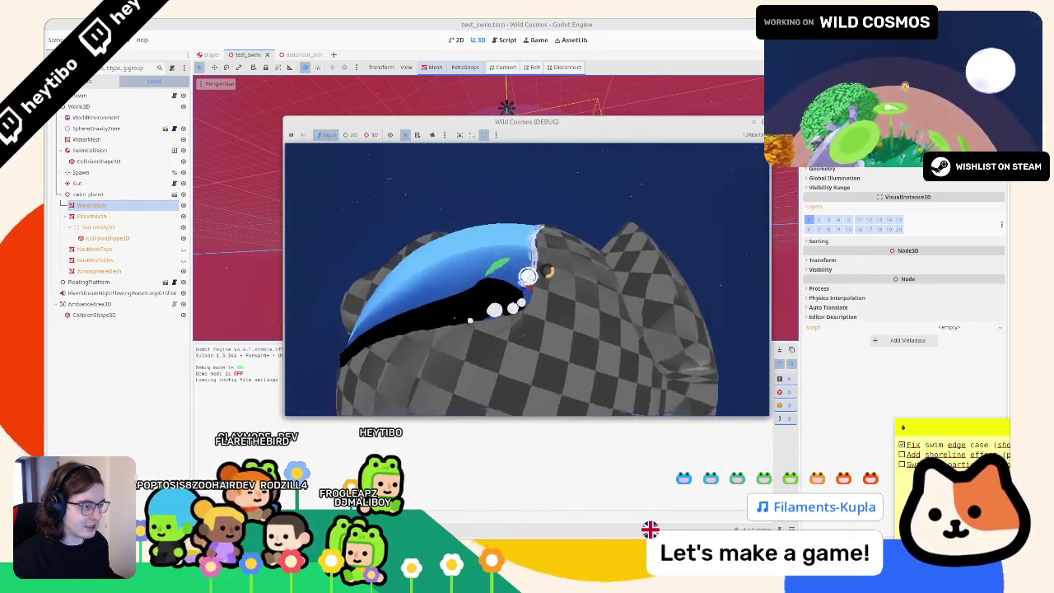
pyautogui.press('w')
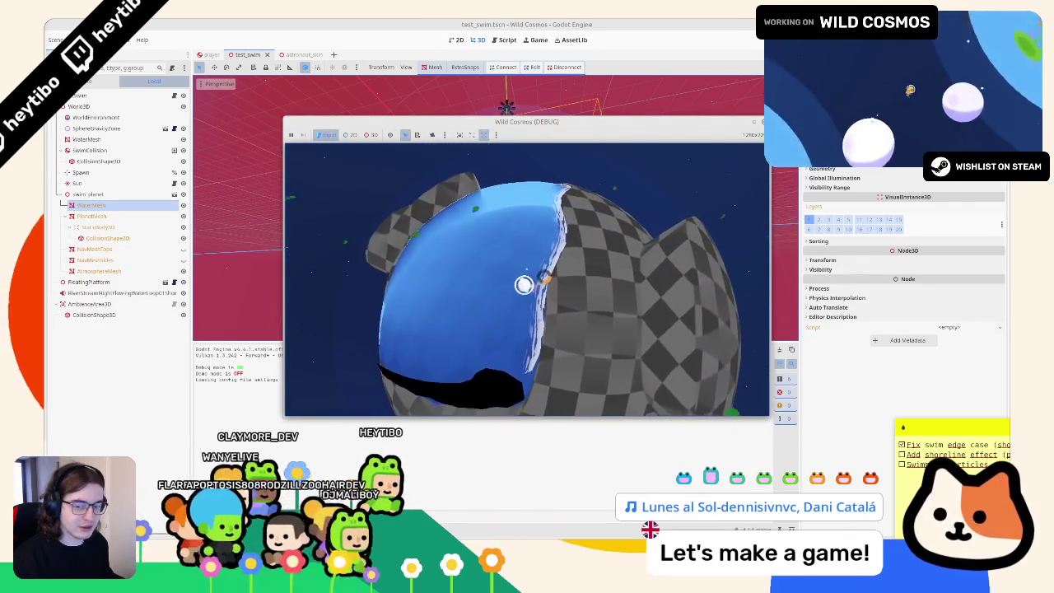
# Step: Pause and resume, then move onto the checkered terrain and swim back along the water near the hills
pyautogui.press('Escape')
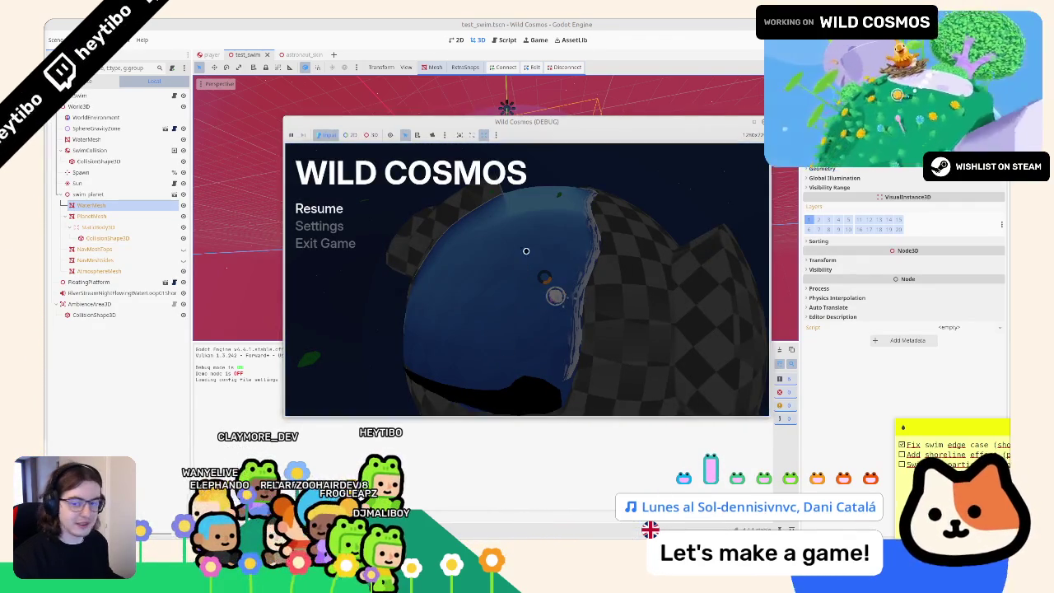
pyautogui.press('Escape')
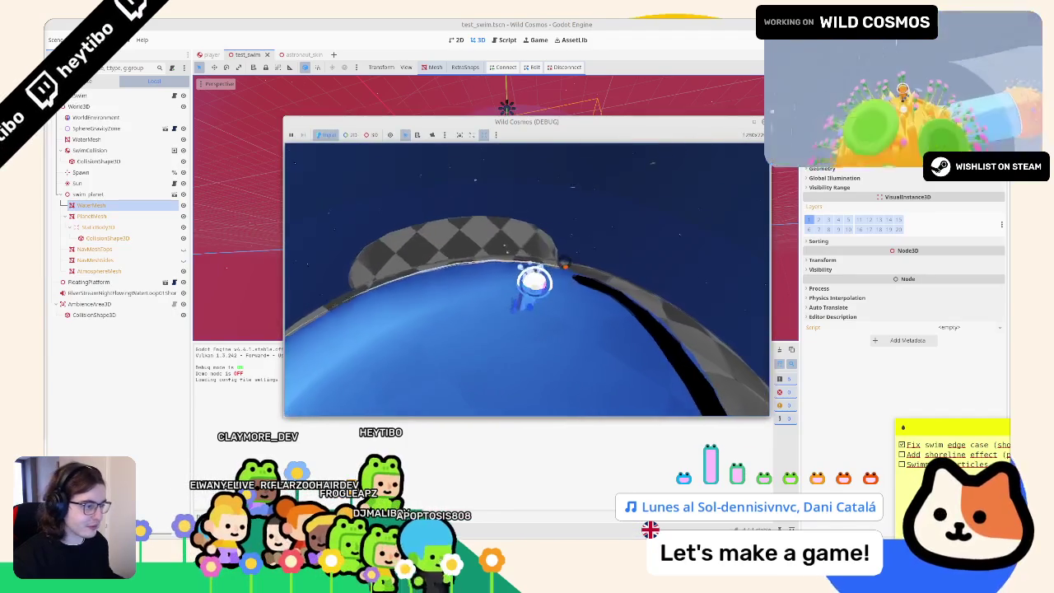
pyautogui.press('w')
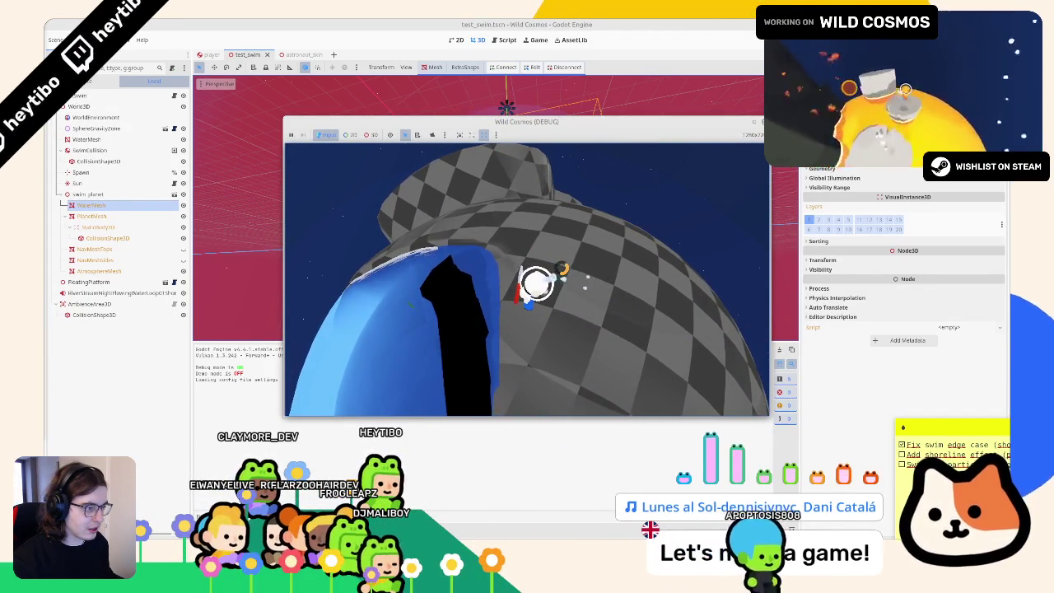
pyautogui.press('w')
pyautogui.press('w')
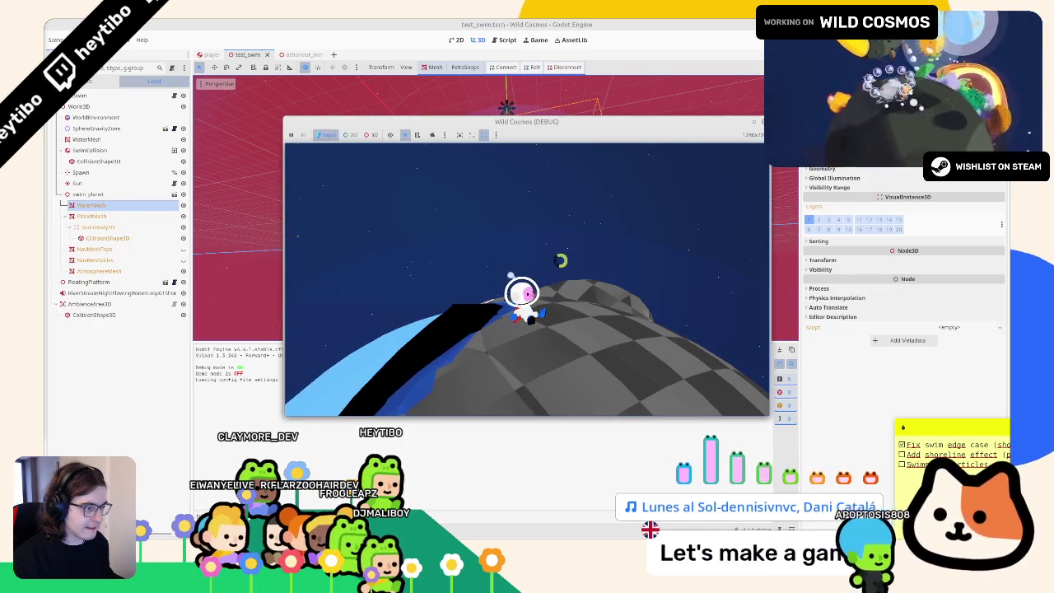
pyautogui.press('w')
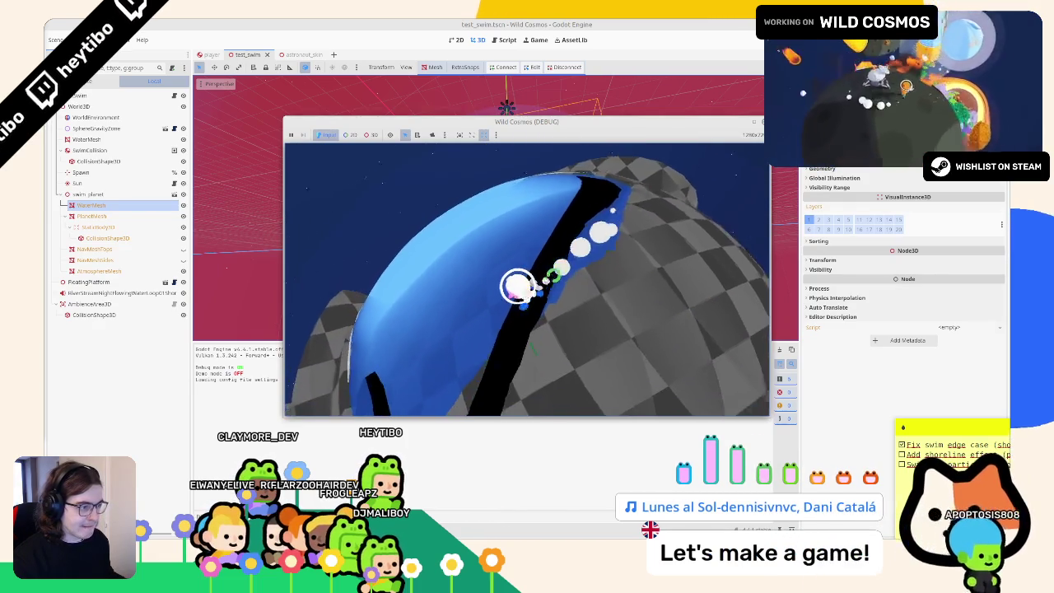
pyautogui.press('w')
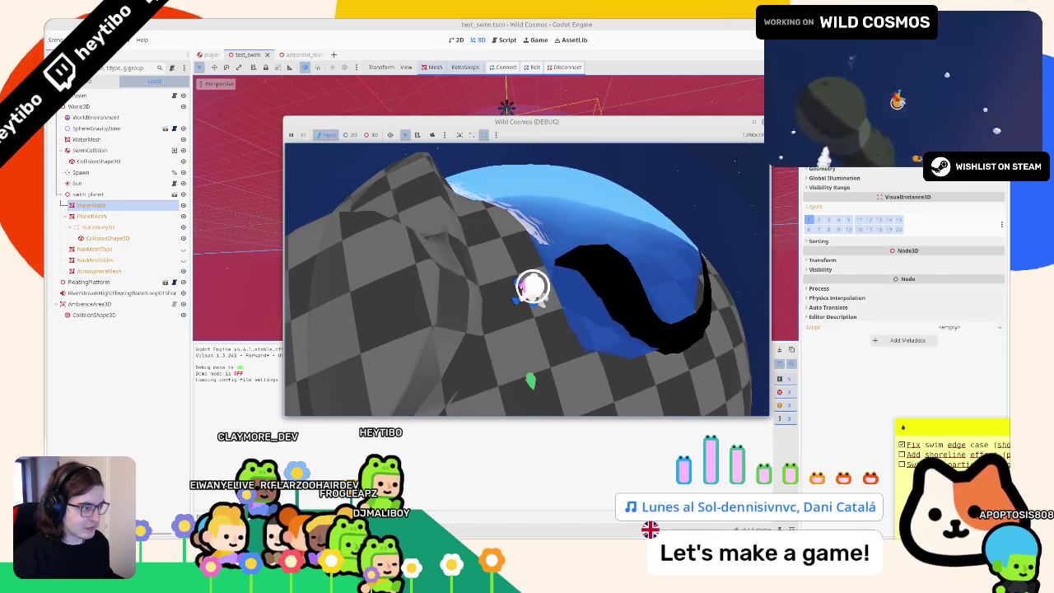
pyautogui.press('w')
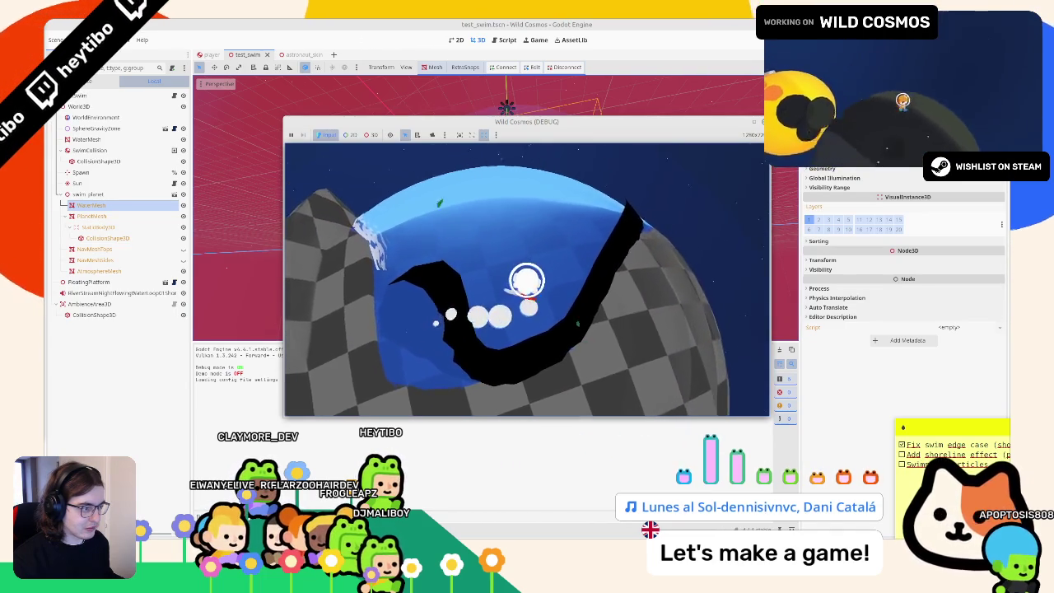
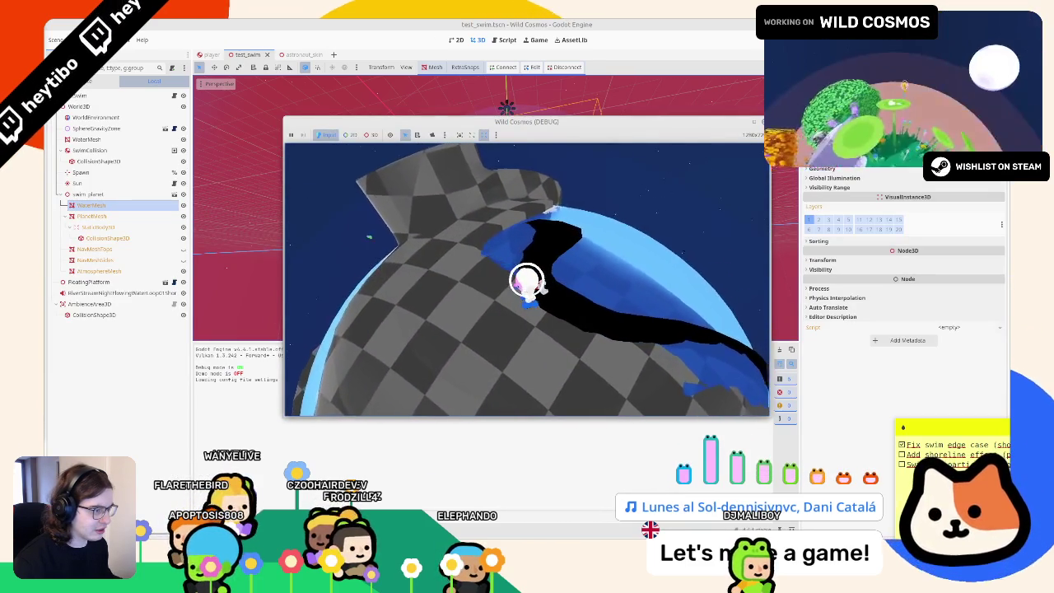
# Step: Stop the Wild Cosmos debug playtest and return to swim_planet.blend in Blender
pyautogui.press('F8')
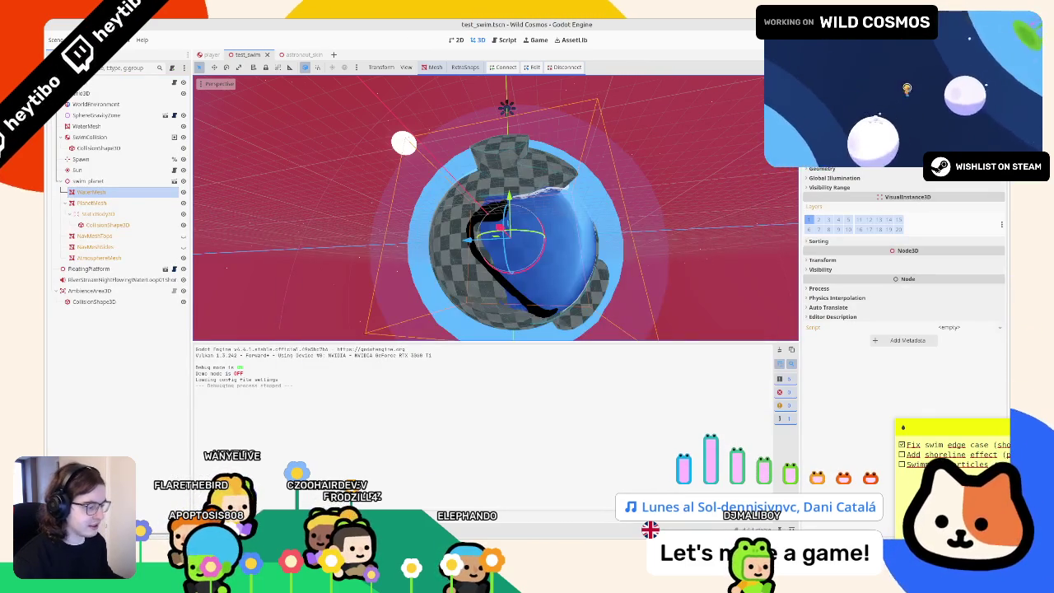
pyautogui.hotkey('alt', 'Tab')
# Step: Hide the outer sphere, switch to Material Preview shading, and show WaterMesh's Object Data properties
pyautogui.press('h')
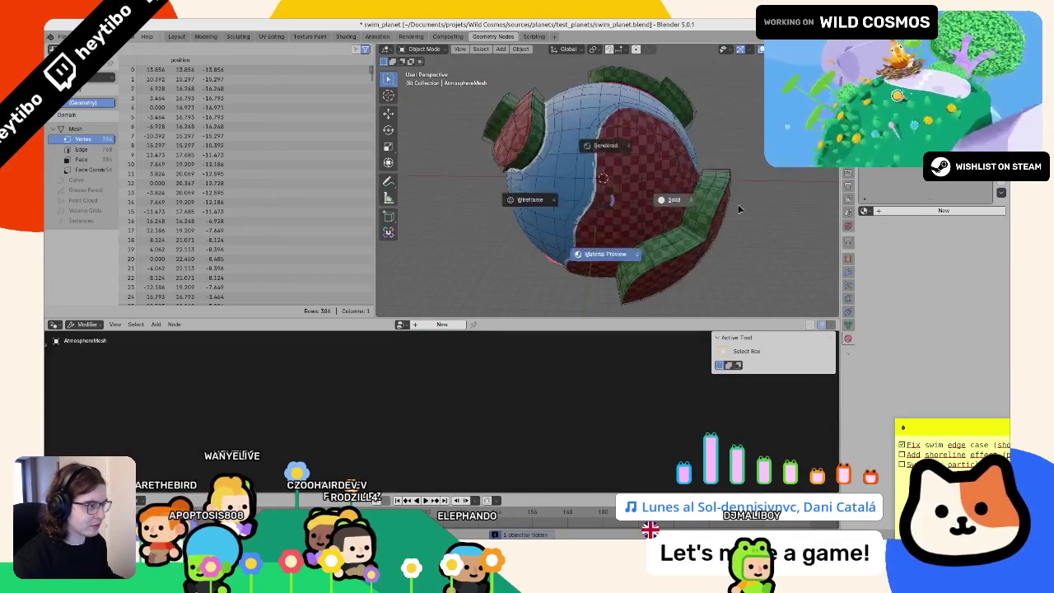
pyautogui.press('z')
pyautogui.click(659, 303)
pyautogui.click(557, 216)
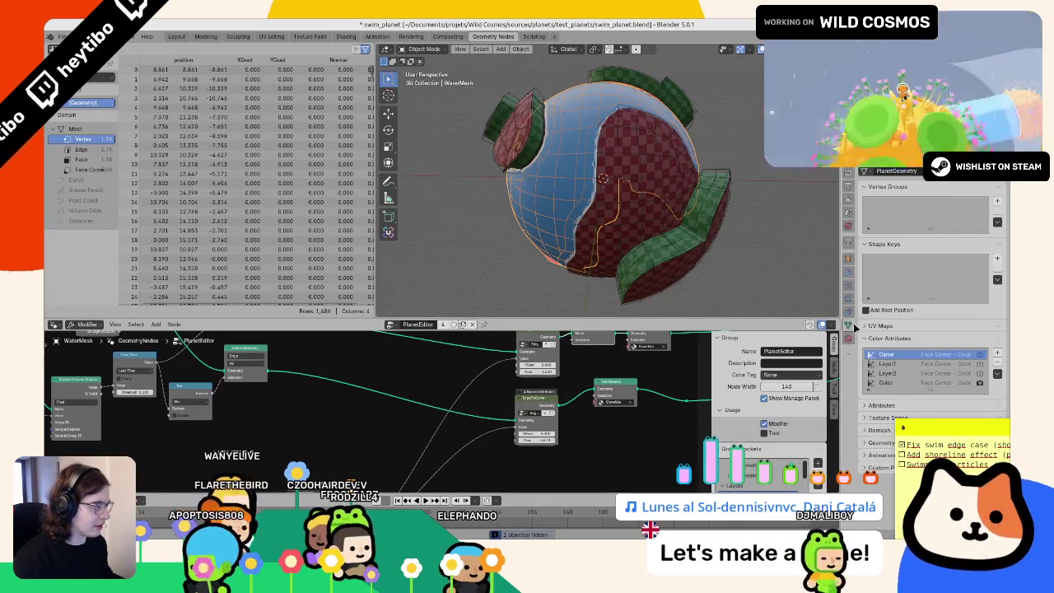
pyautogui.click(848, 326)
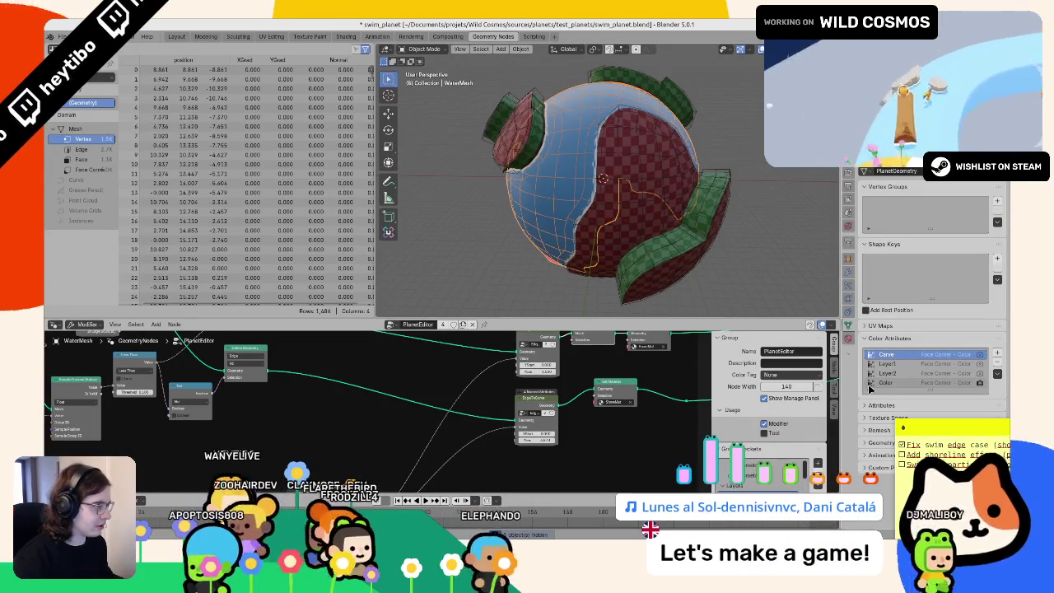
# Step: Browse the node tree past the Carve Water Layer, Vertex Color and Shore Generator frames to WaterMesh
pyautogui.scroll(-3, 265, 433)
pyautogui.scroll(-3, 265, 433)
pyautogui.moveTo(265, 433); pyautogui.dragTo(342, 360, button='middle')
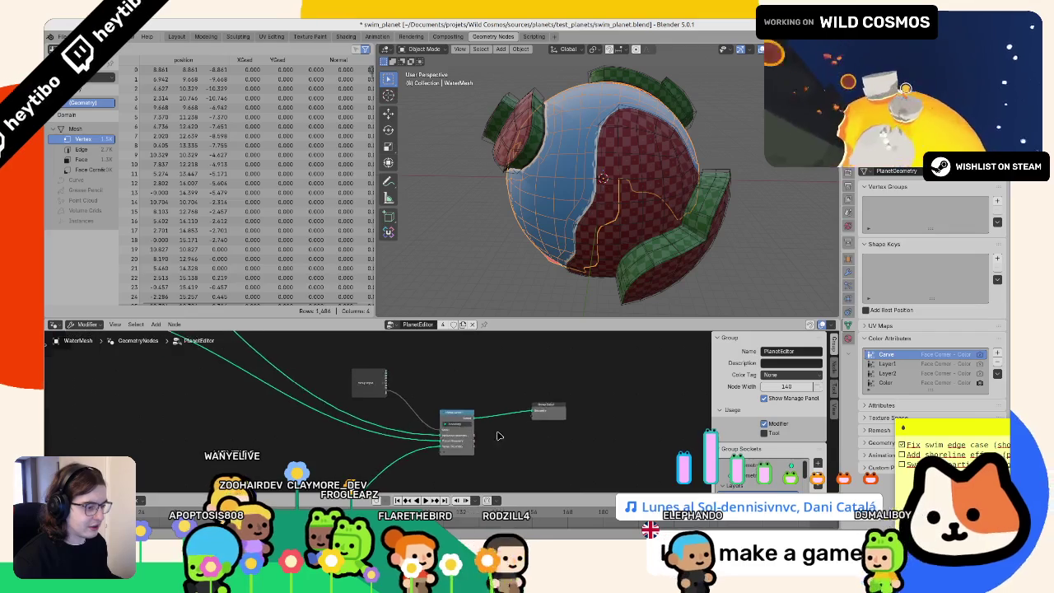
pyautogui.scroll(3, 444, 405)
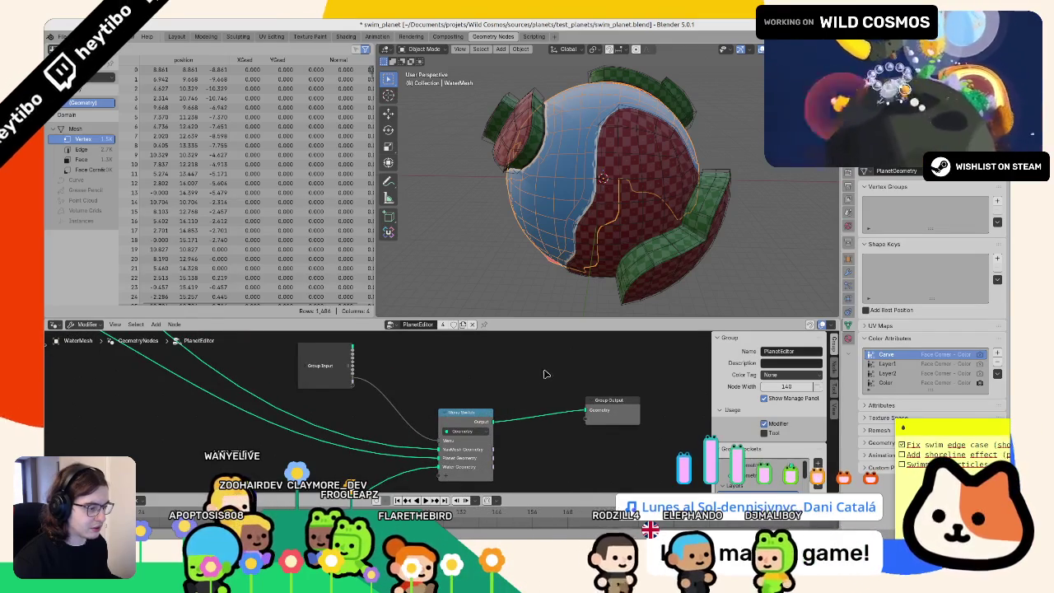
pyautogui.scroll(5, 329, 387)
pyautogui.scroll(-5, 164, 386)
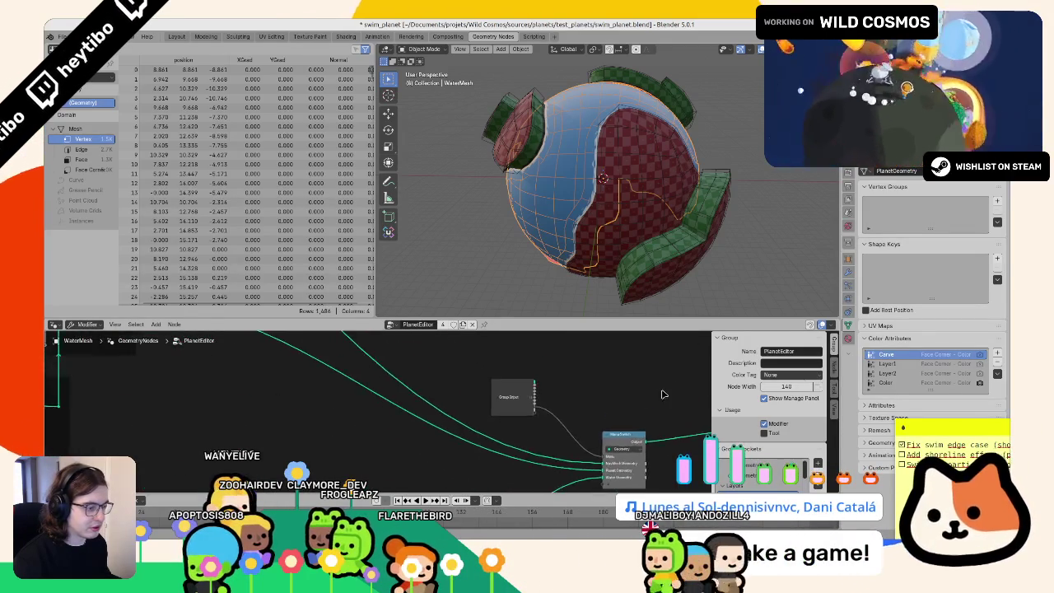
pyautogui.moveTo(247, 387)
pyautogui.mouseDown(button='middle')
pyautogui.moveTo(290, 428)
pyautogui.moveTo(278, 461)
pyautogui.mouseUp(button='middle')
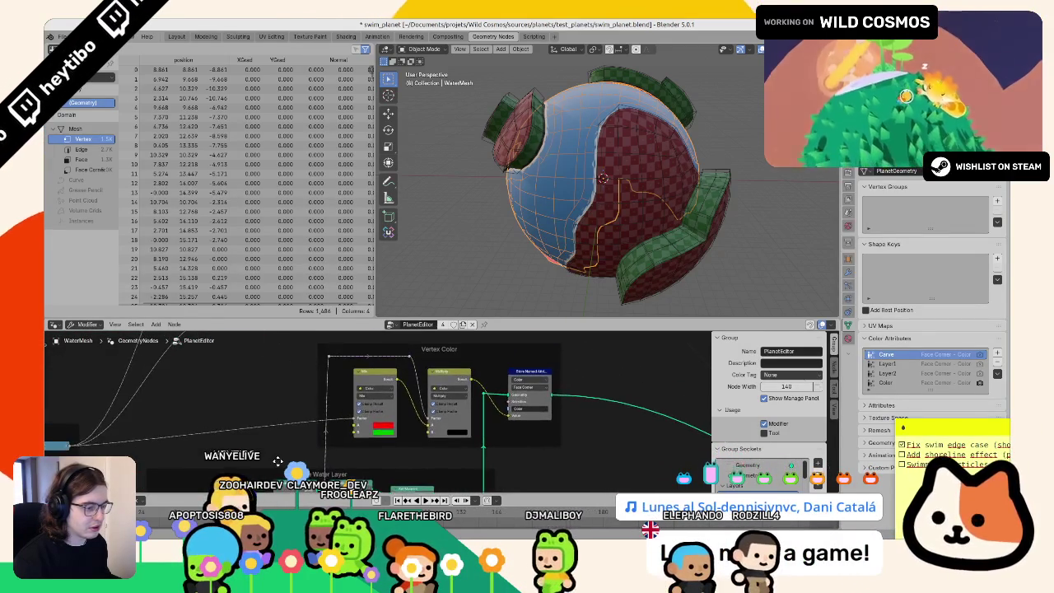
pyautogui.moveTo(599, 467)
pyautogui.mouseDown(button='middle')
pyautogui.moveTo(612, 479)
pyautogui.moveTo(454, 449)
pyautogui.moveTo(243, 368)
pyautogui.moveTo(252, 390)
pyautogui.moveTo(343, 434)
pyautogui.mouseUp(button='middle')
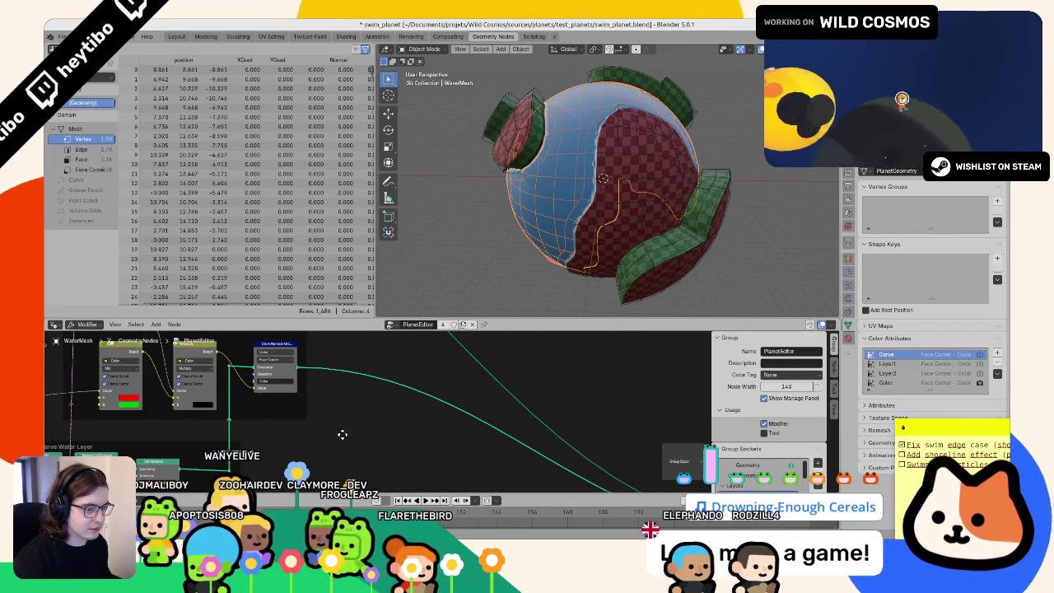
pyautogui.moveTo(290, 354)
pyautogui.mouseDown(button='middle')
pyautogui.moveTo(605, 443)
pyautogui.moveTo(828, 449)
pyautogui.mouseUp(button='middle')
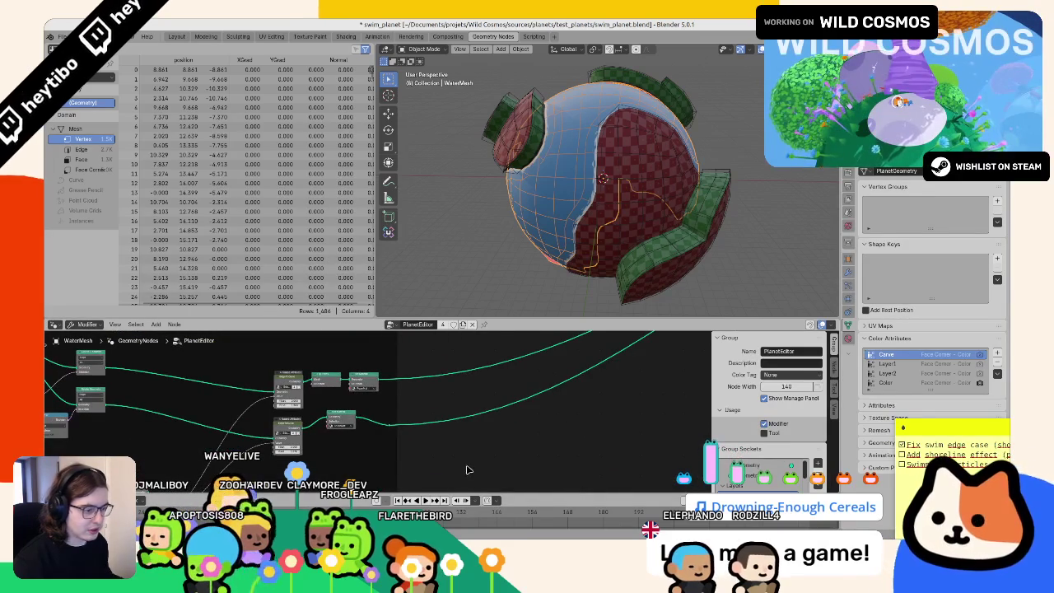
pyautogui.moveTo(478, 451); pyautogui.dragTo(431, 352, button='middle')
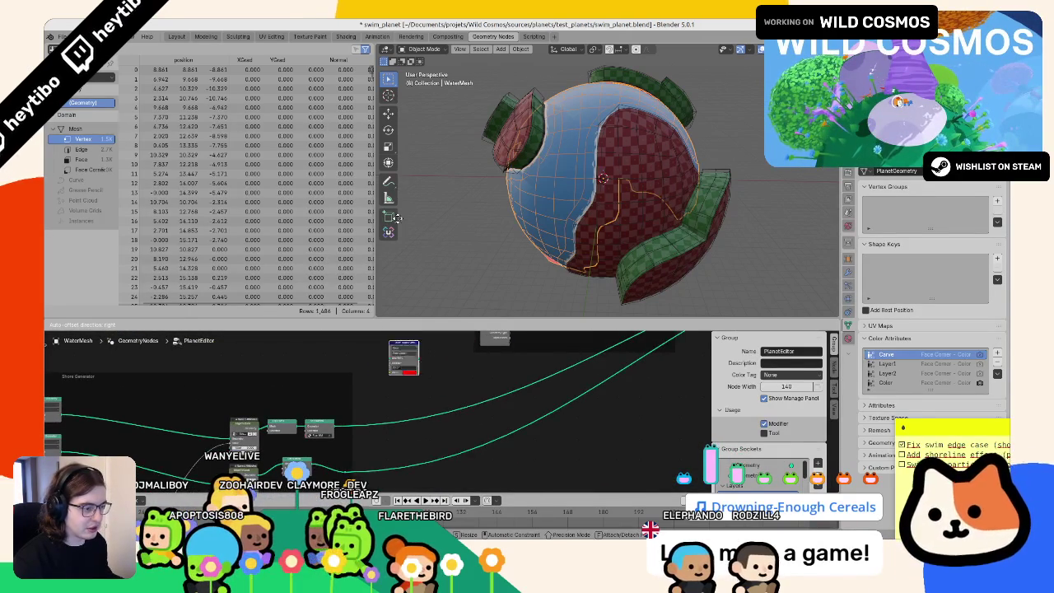
pyautogui.moveTo(395, 412)
pyautogui.mouseDown(button='middle')
pyautogui.moveTo(341, 384)
pyautogui.moveTo(306, 377)
pyautogui.moveTo(288, 387)
pyautogui.mouseUp(button='middle')
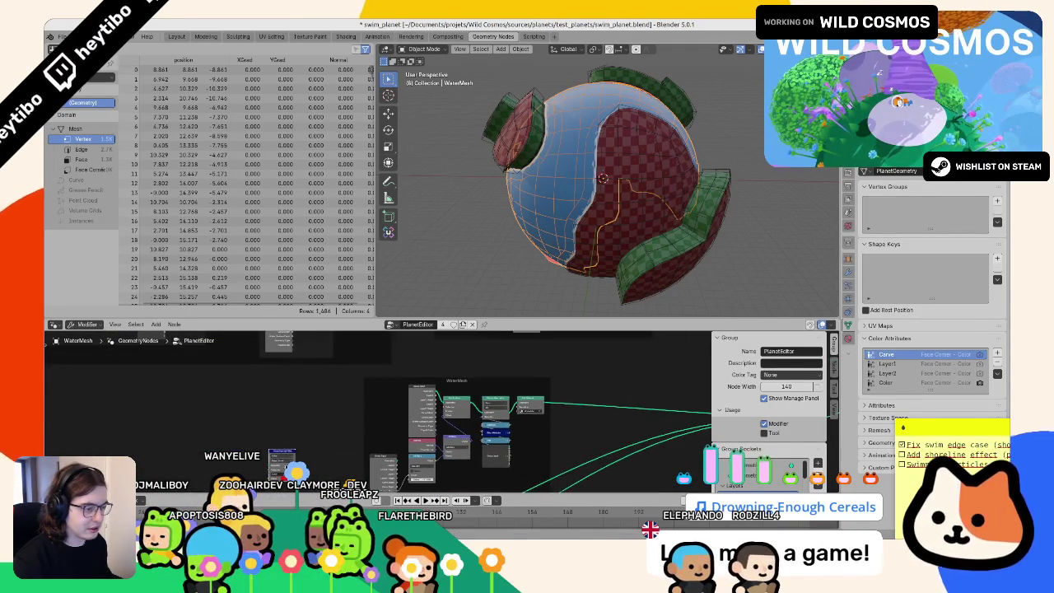
# Step: Place the WaterMesh Group Input node beside the colour-storing nodes
pyautogui.scroll(3, 610, 422)
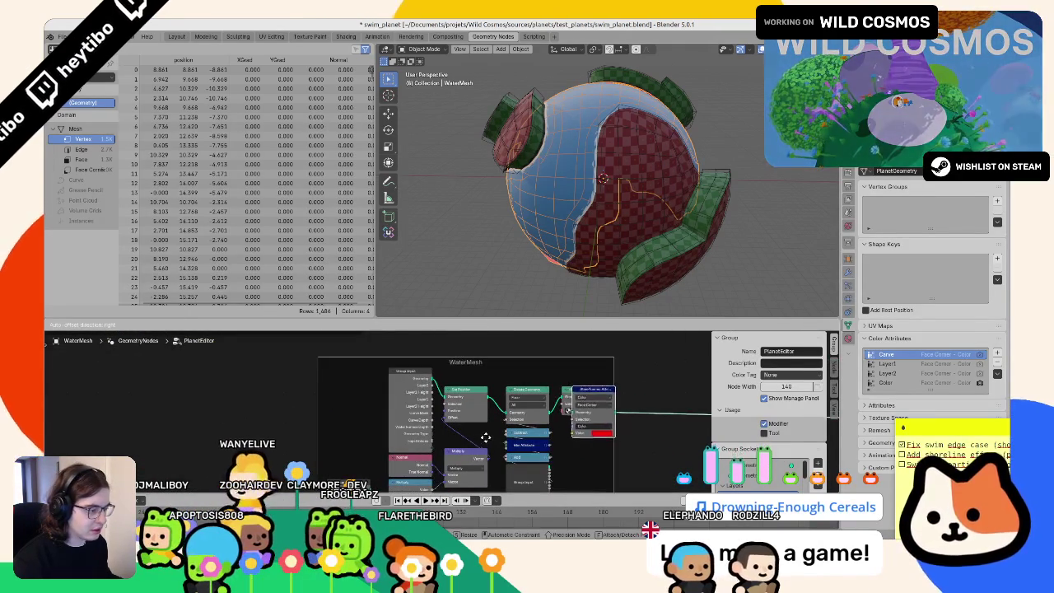
pyautogui.scroll(2, 535, 412)
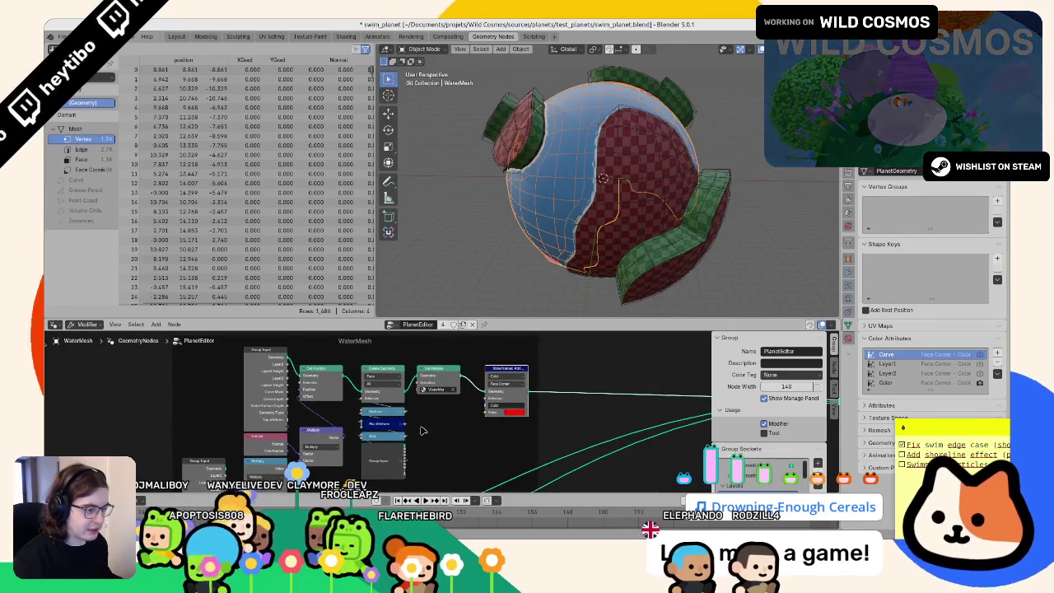
pyautogui.moveTo(478, 412); pyautogui.dragTo(519, 384, button='middle')
pyautogui.moveTo(320, 466); pyautogui.dragTo(509, 393)
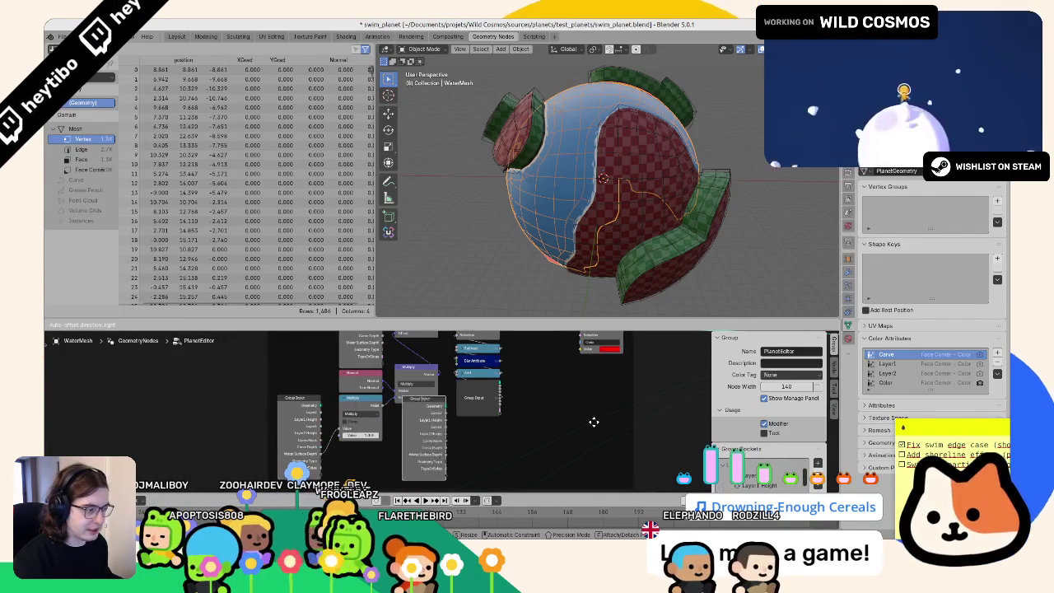
pyautogui.scroll(2, 504, 451)
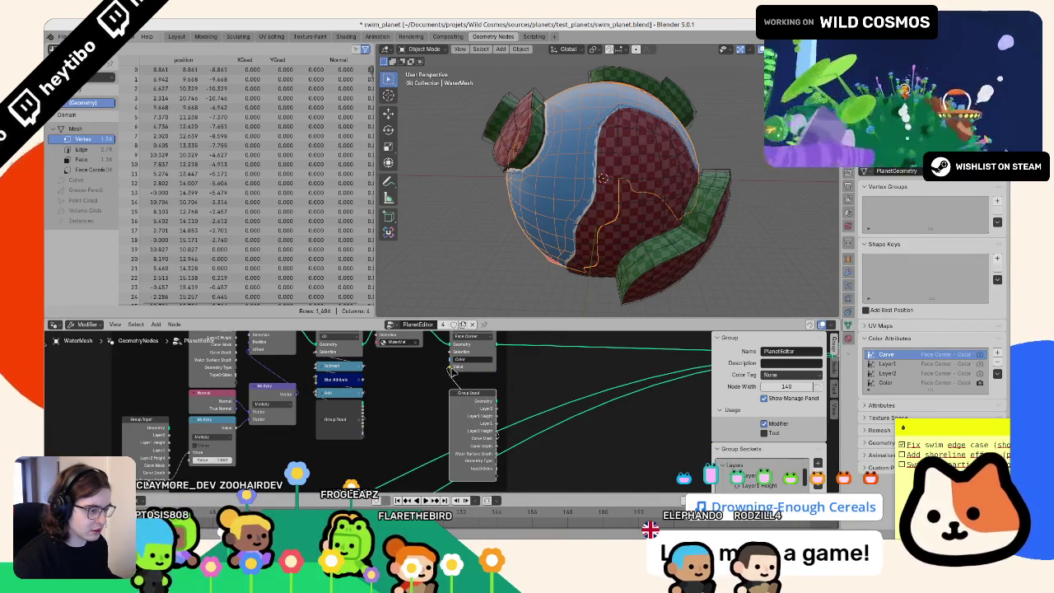
pyautogui.moveTo(469, 393); pyautogui.dragTo(409, 400)
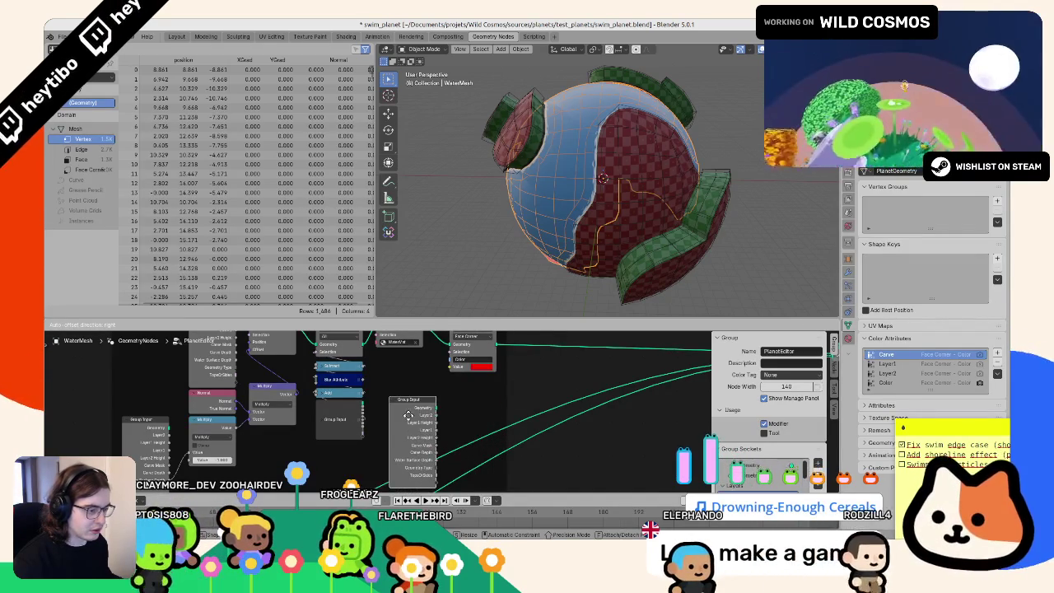
# Step: Add a Combine XYZ node from a new link and unhide the atmosphere sphere
pyautogui.moveTo(437, 452); pyautogui.dragTo(468, 383)
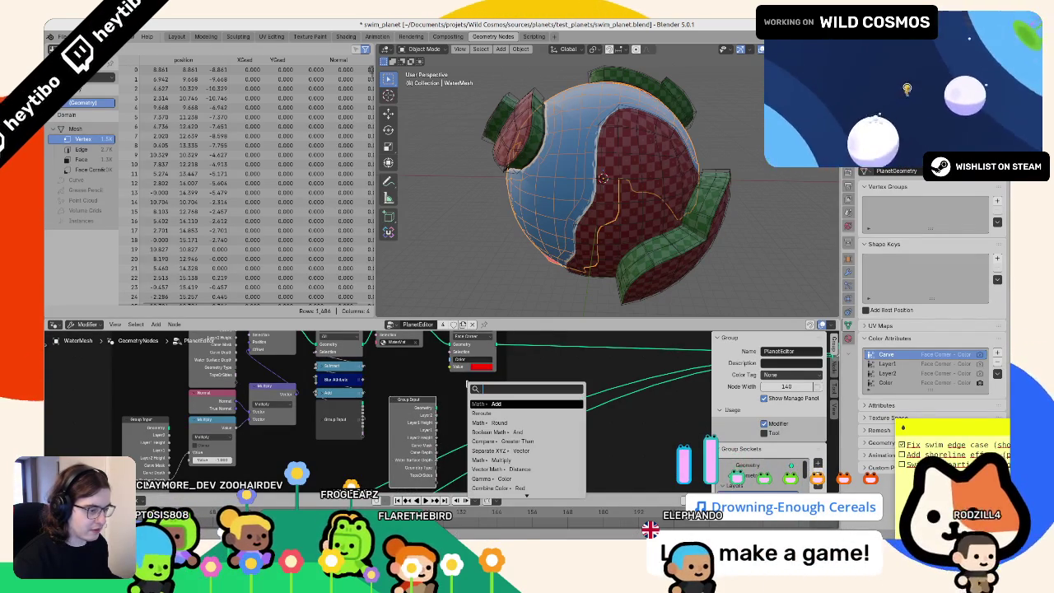
pyautogui.write('xyz')
pyautogui.press('Return')
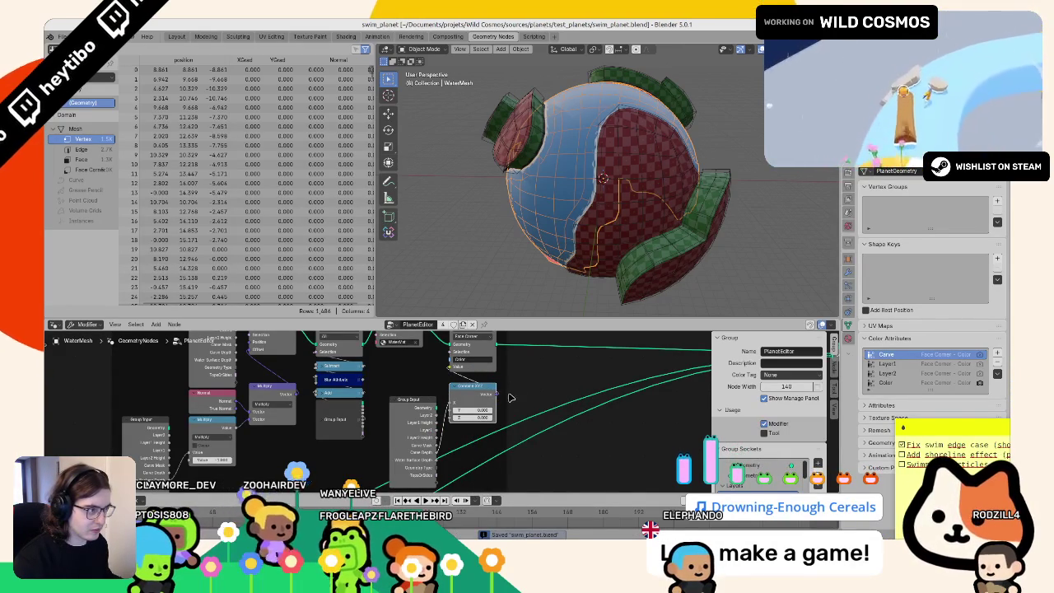
pyautogui.moveTo(605, 241); pyautogui.dragTo(567, 237, button='middle')
pyautogui.hotkey('alt', 'h')
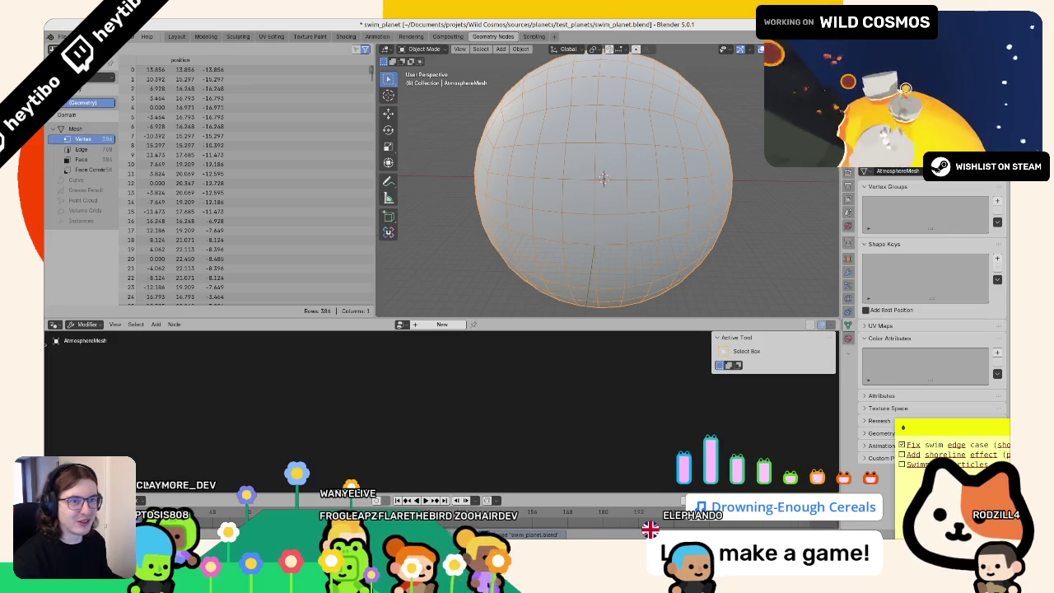
# Step: Export the scene as glTF 2.0 to swim_planet.glb
pyautogui.click(64, 36)
pyautogui.click(206, 262)
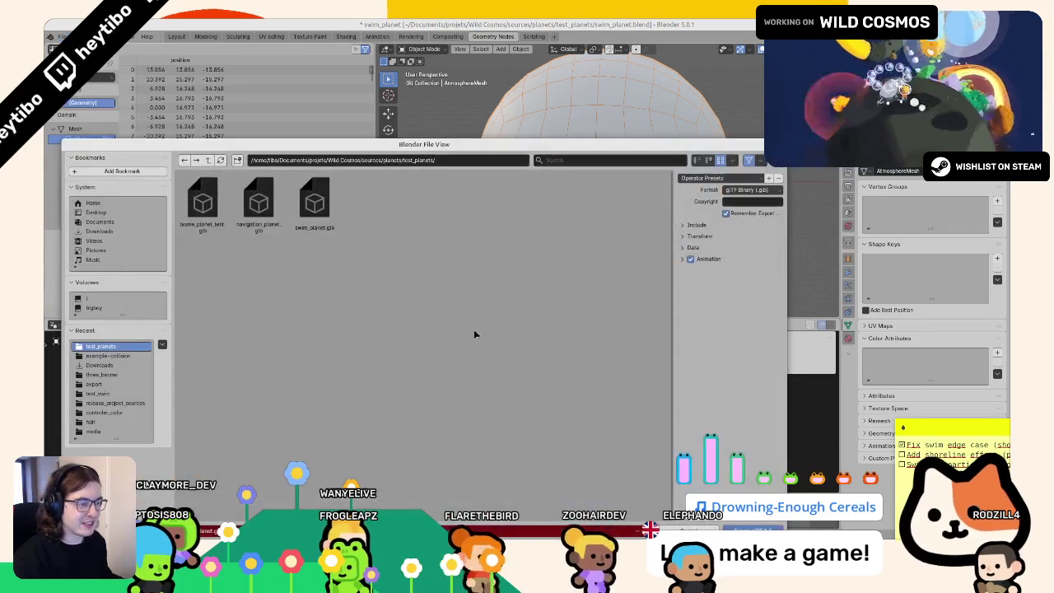
pyautogui.click(745, 531)
pyautogui.click(581, 543)
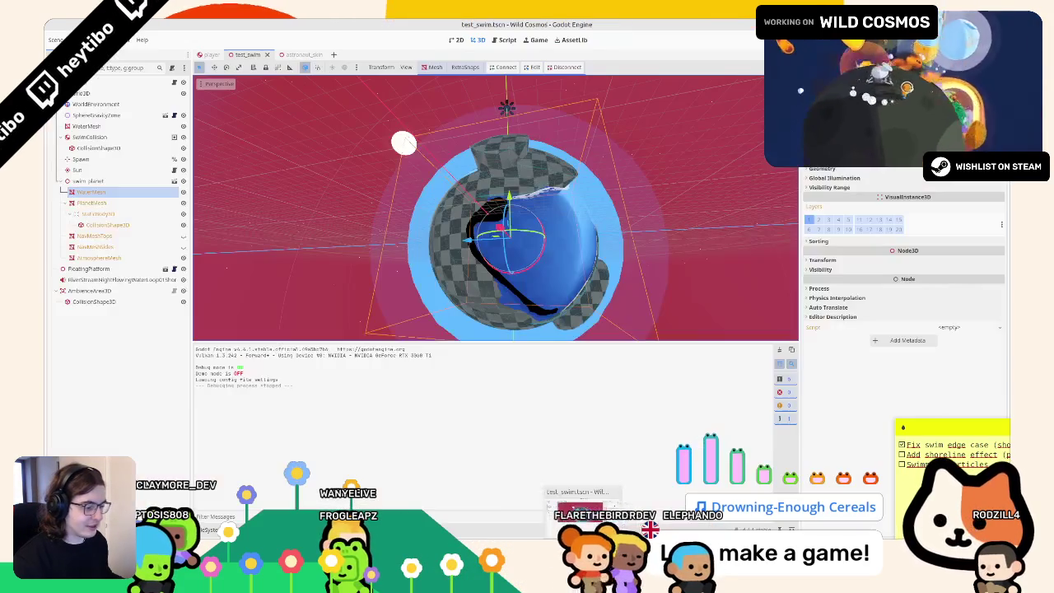
# Step: Check AtmosphereMesh's properties and review swim_planet.glb's Advanced Import Settings
pyautogui.click(212, 530)
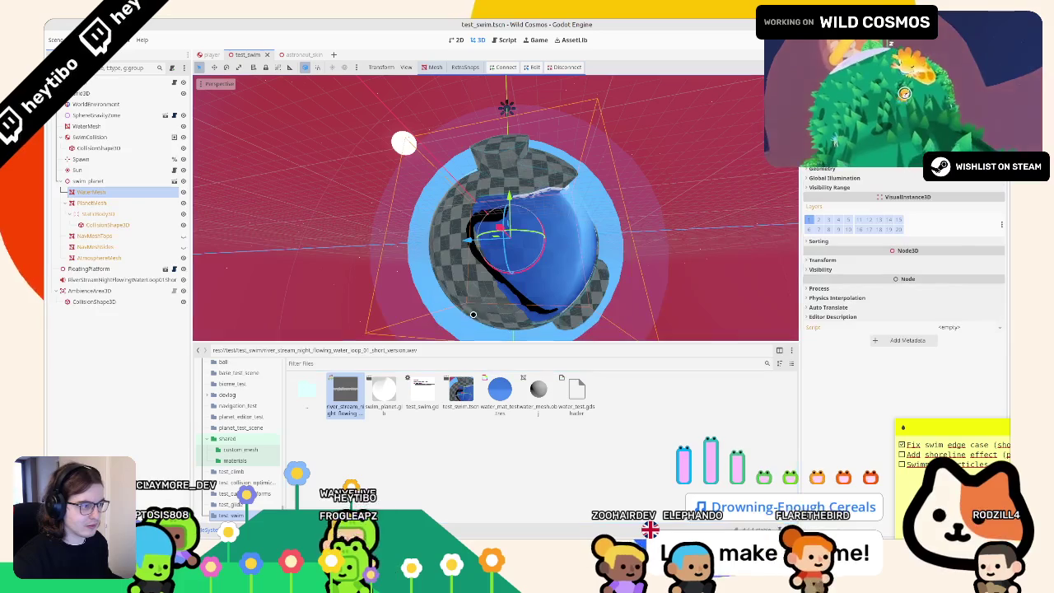
pyautogui.click(94, 247)
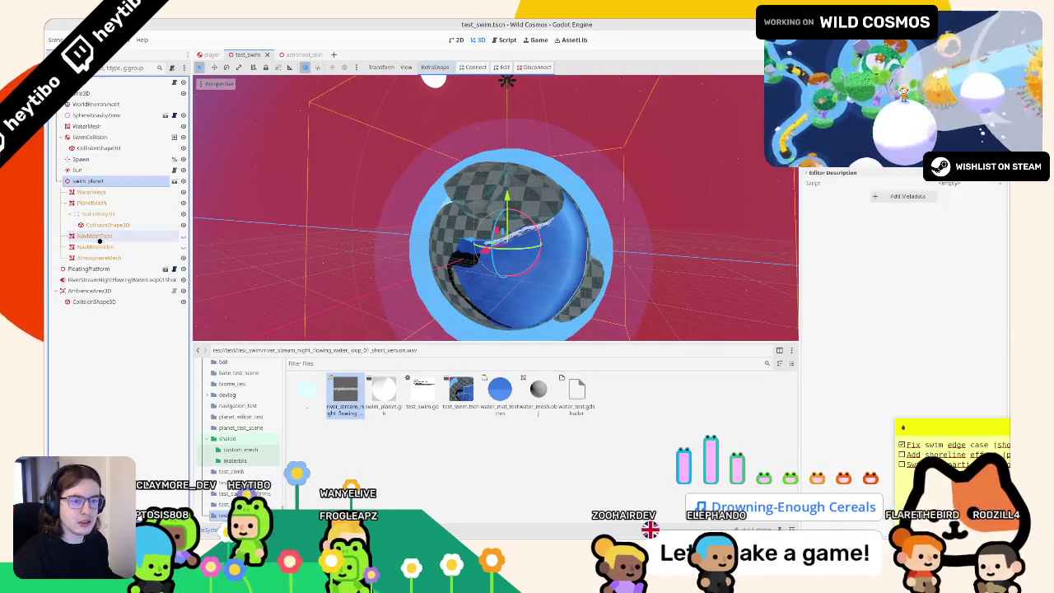
pyautogui.click(98, 257)
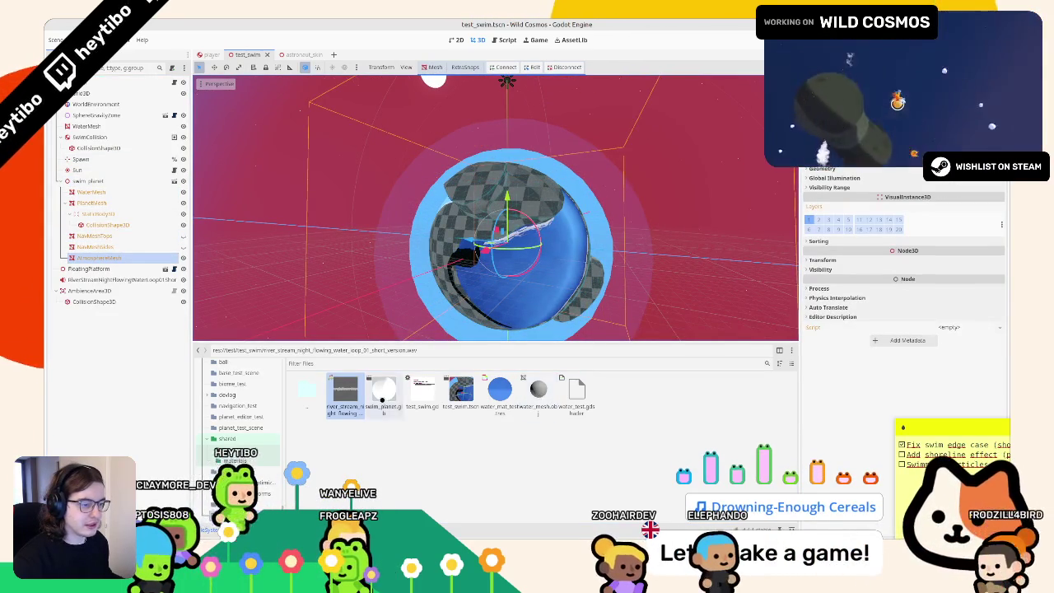
pyautogui.doubleClick(384, 391)
pyautogui.scroll(5, 478, 264)
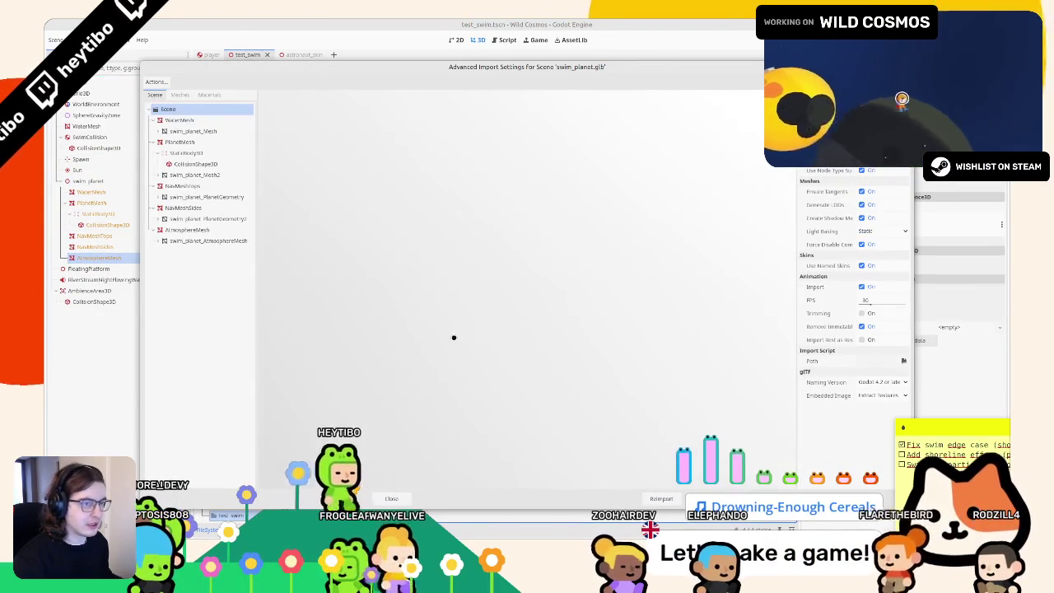
pyautogui.scroll(-5, 398, 289)
pyautogui.press('Escape')
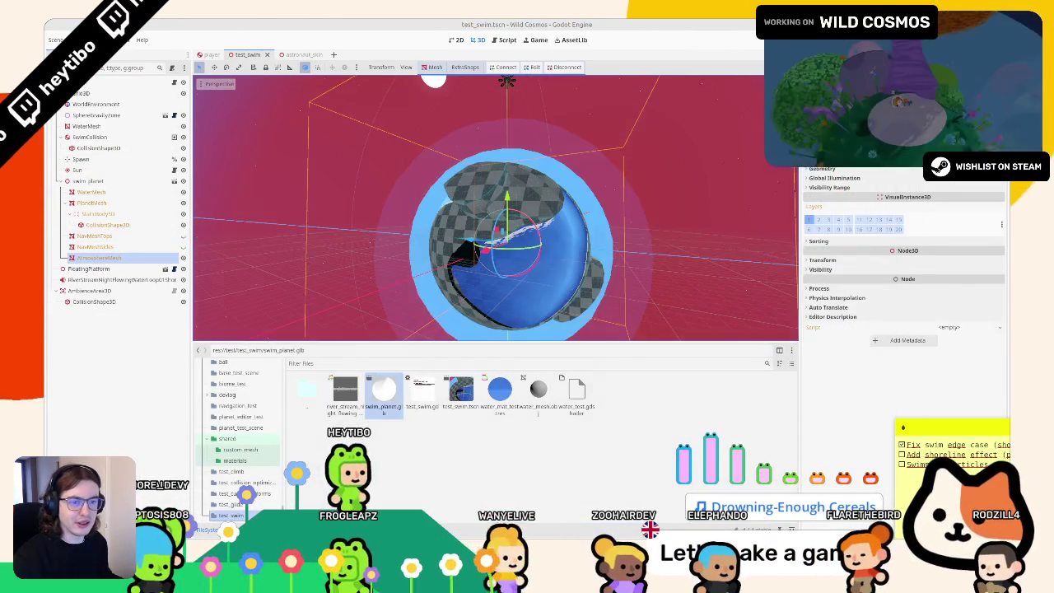
# Step: Select WaterMesh in the Scene tree and zoom the viewport in on it
pyautogui.click(112, 191)
pyautogui.scroll(5, 906, 263)
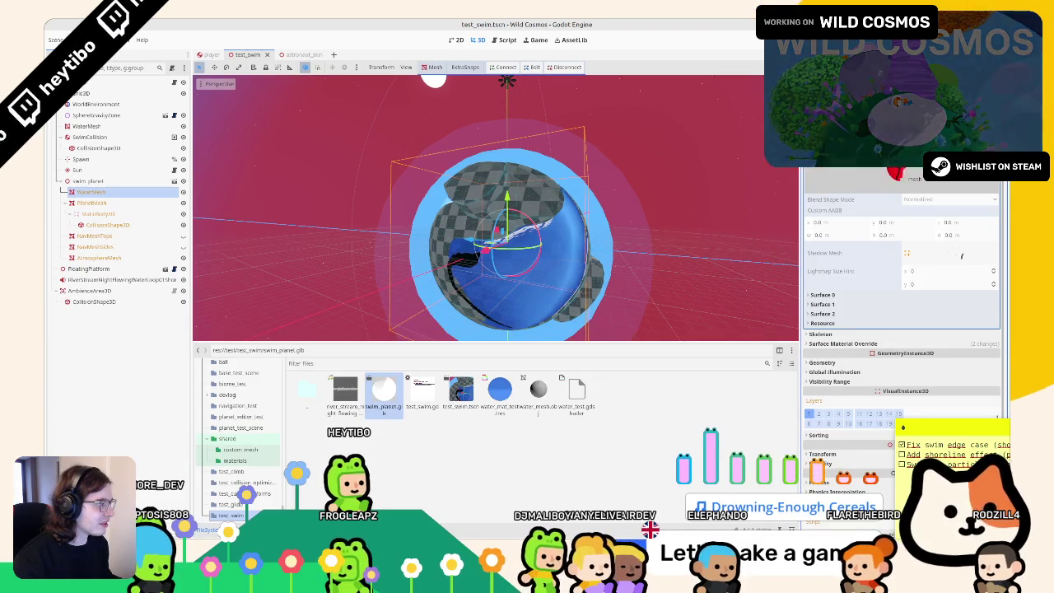
pyautogui.scroll(3, 496, 207)
pyautogui.scroll(3, 495, 207)
pyautogui.hotkey('alt', 'Tab')
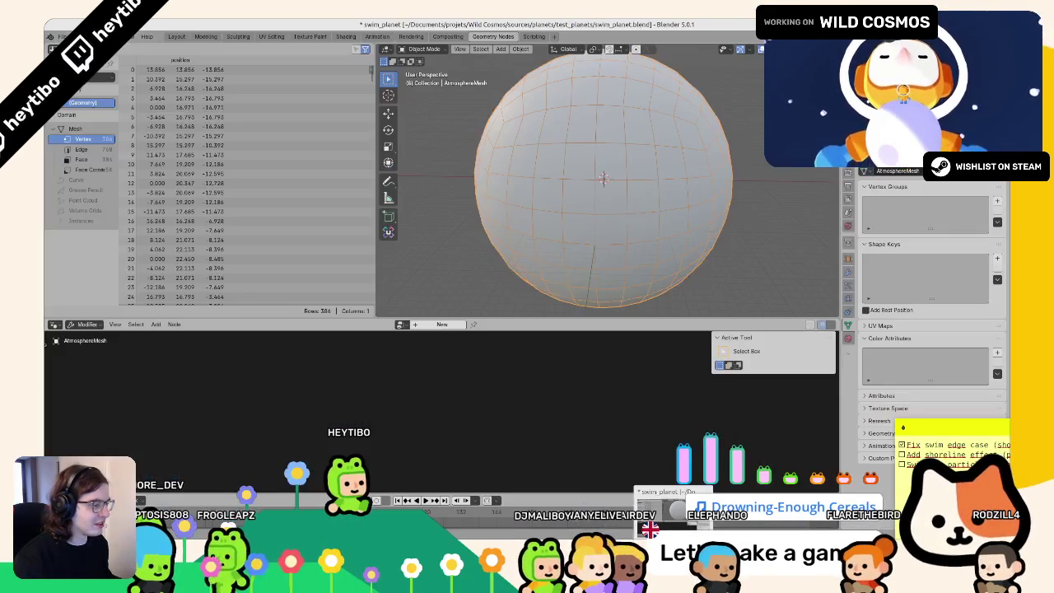
# Step: Hide the atmosphere sphere and browse NavMeshTops' node tree to the WaterMesh and Curve Water Layer frames
pyautogui.hotkey('alt', 'Tab')
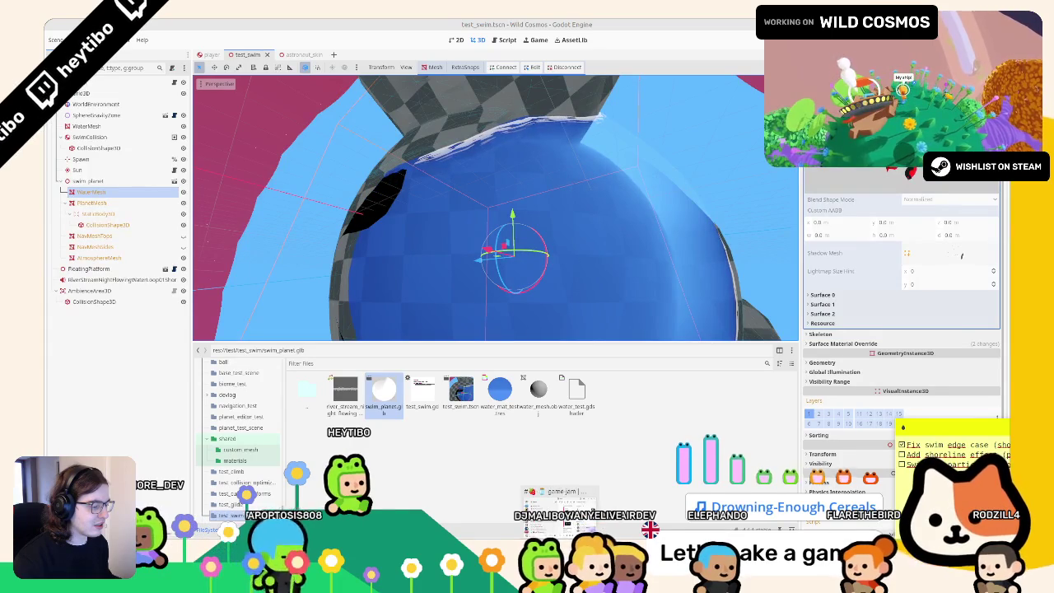
pyautogui.click(671, 520)
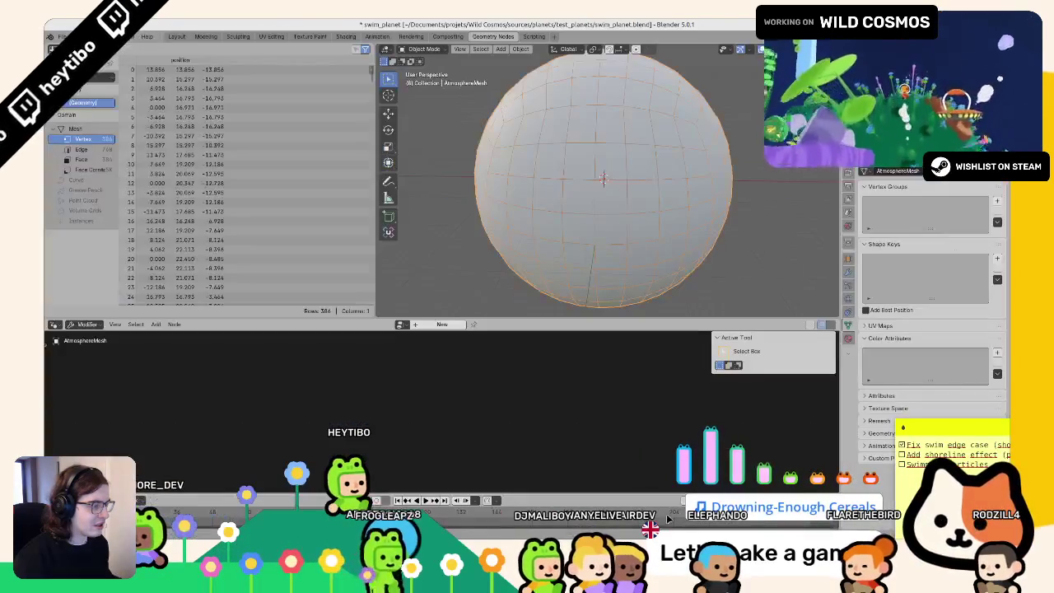
pyautogui.press('h')
pyautogui.click(613, 247)
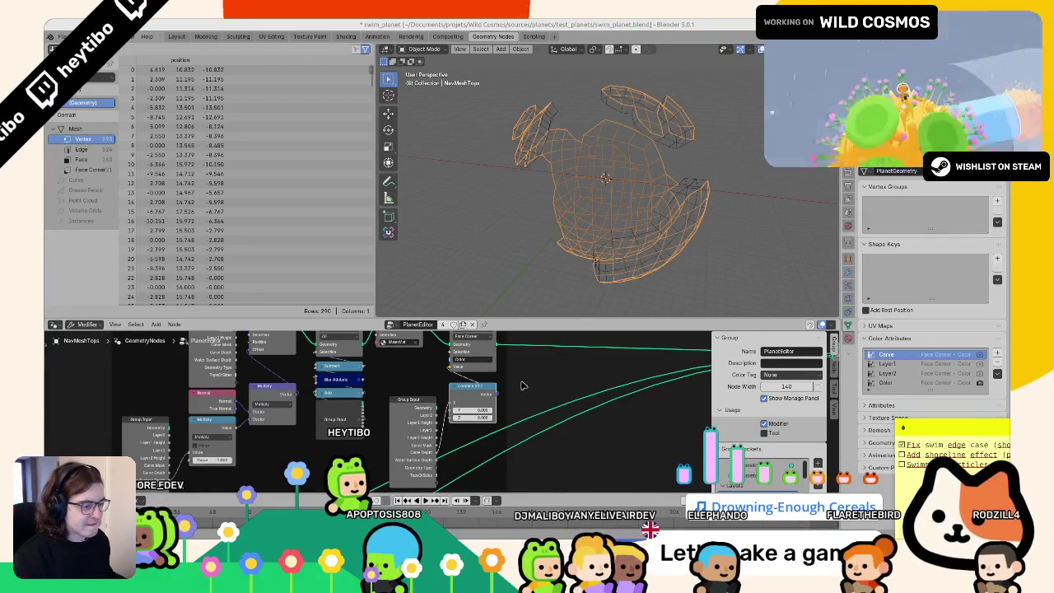
pyautogui.moveTo(522, 385); pyautogui.dragTo(486, 451, button='middle')
pyautogui.scroll(-2, 428, 386)
pyautogui.moveTo(552, 382)
pyautogui.mouseDown(button='middle')
pyautogui.moveTo(253, 426)
pyautogui.moveTo(155, 396)
pyautogui.moveTo(327, 338)
pyautogui.mouseUp(button='middle')
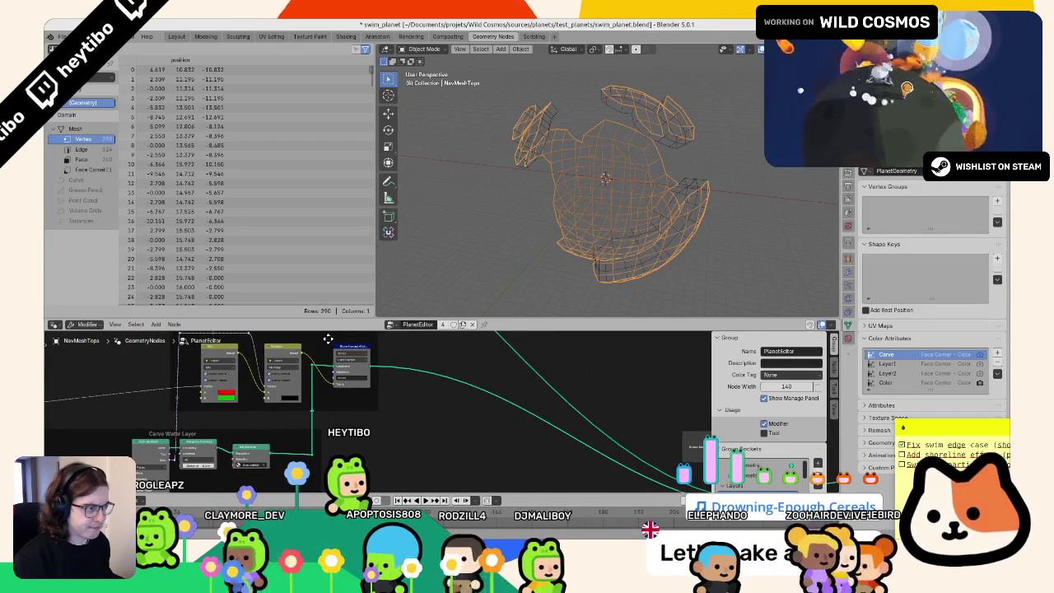
# Step: Deselect, briefly reveal and re-hide the atmosphere, and select the WaterMesh object
pyautogui.click(519, 176)
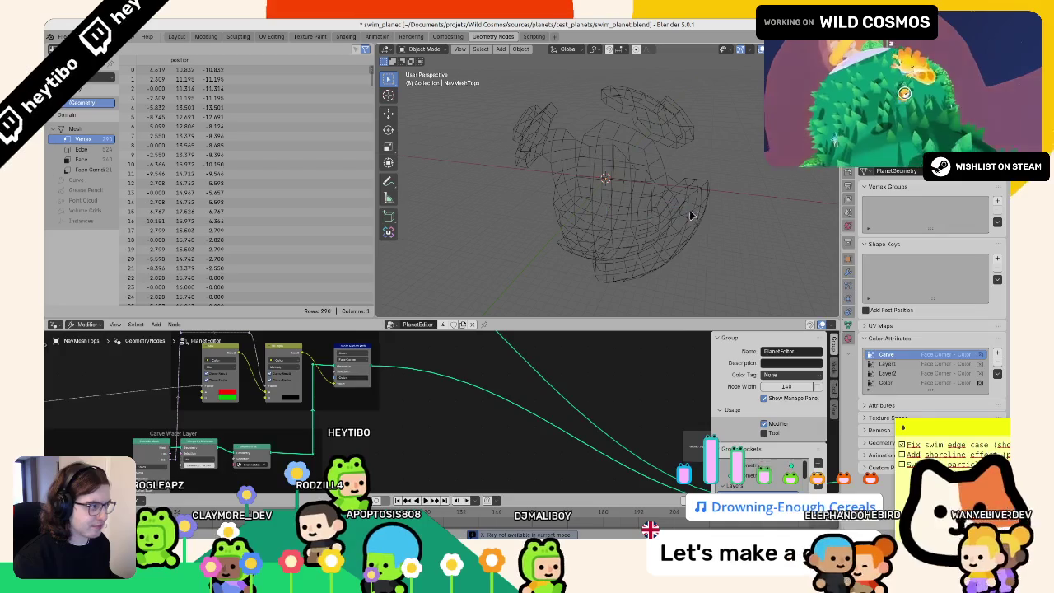
pyautogui.hotkey('alt', 'h')
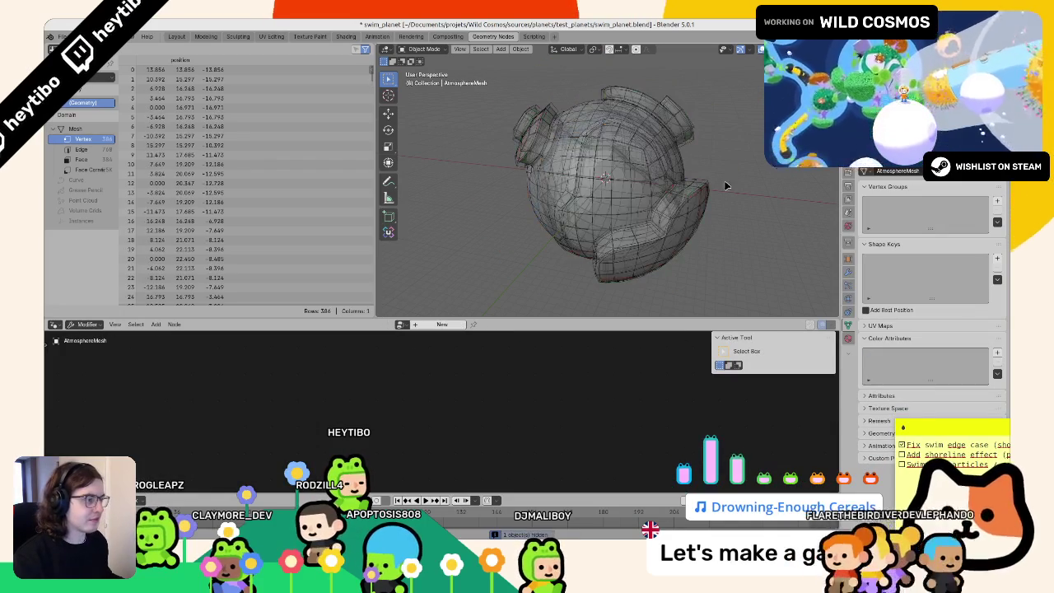
pyautogui.press('h')
pyautogui.click(626, 157)
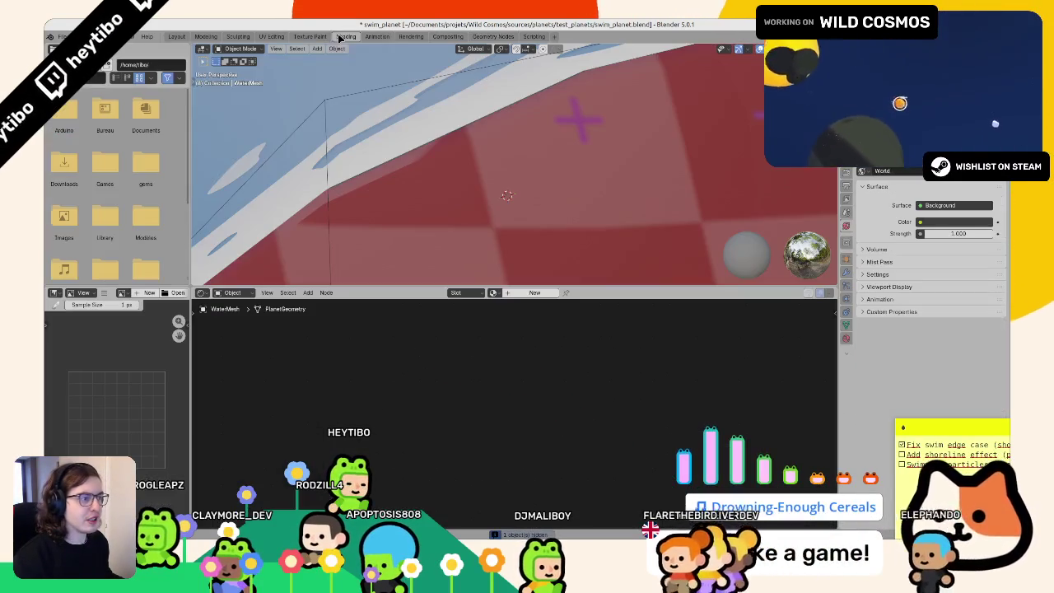
# Step: In the Shading workspace, select the water mesh and assign it the WaterMat material
pyautogui.click(346, 37)
pyautogui.press('KP_Decimal')
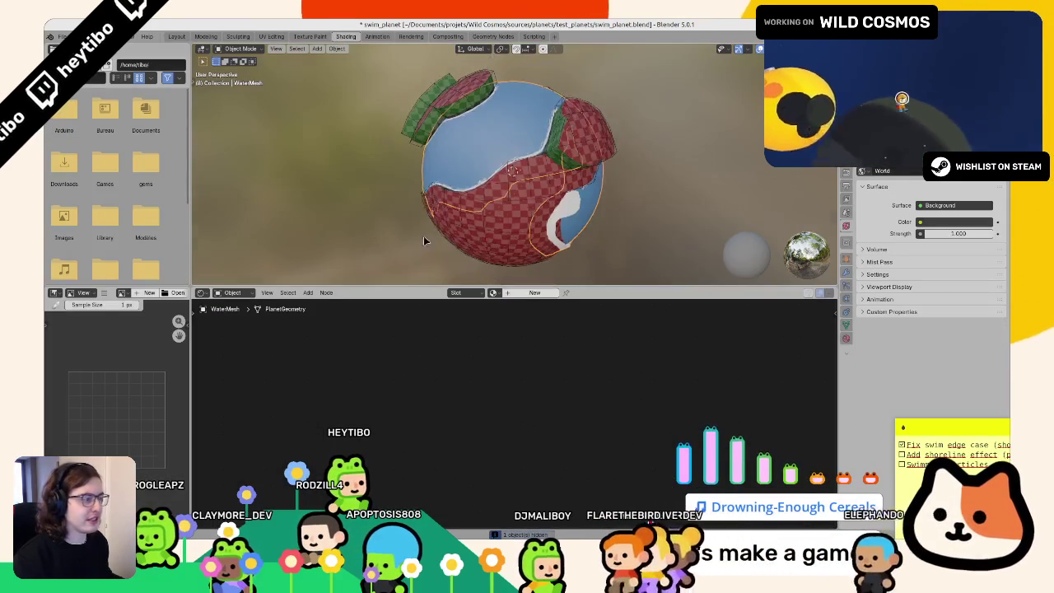
pyautogui.click(434, 224)
pyautogui.press('KP_Decimal')
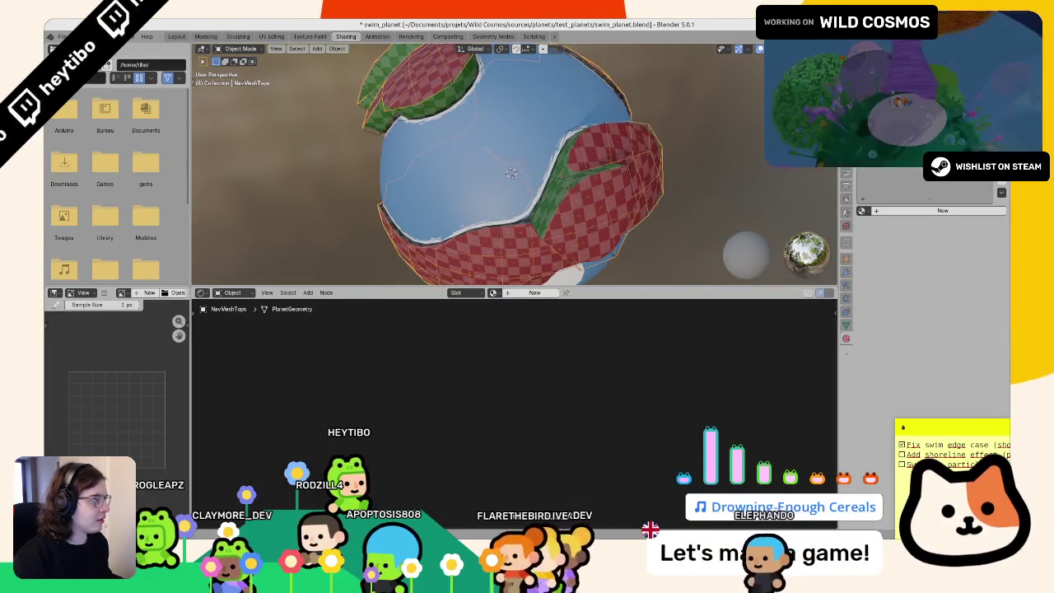
pyautogui.click(461, 148)
pyautogui.click(493, 293)
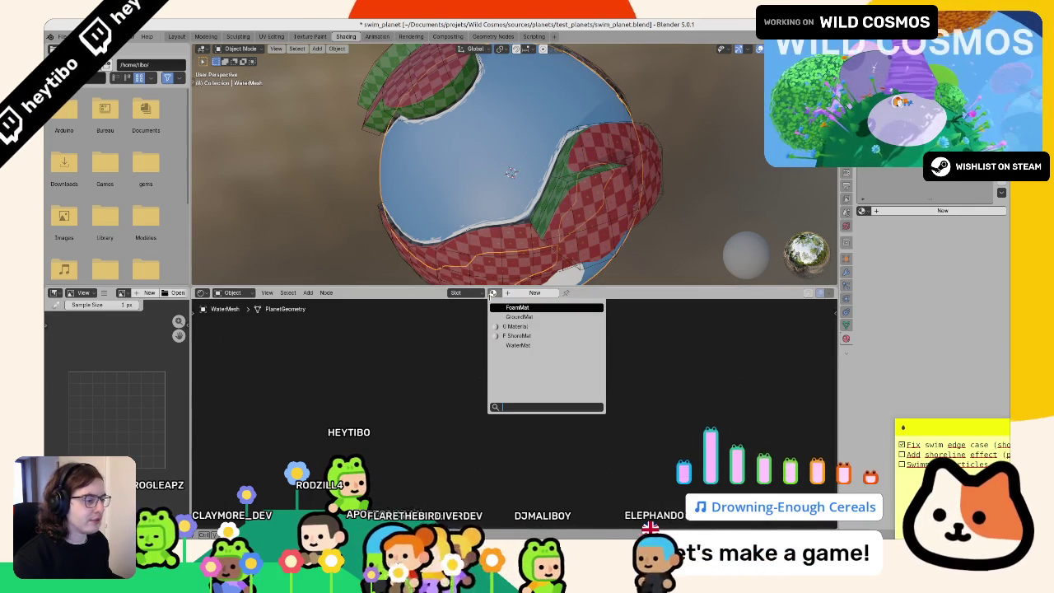
pyautogui.click(518, 345)
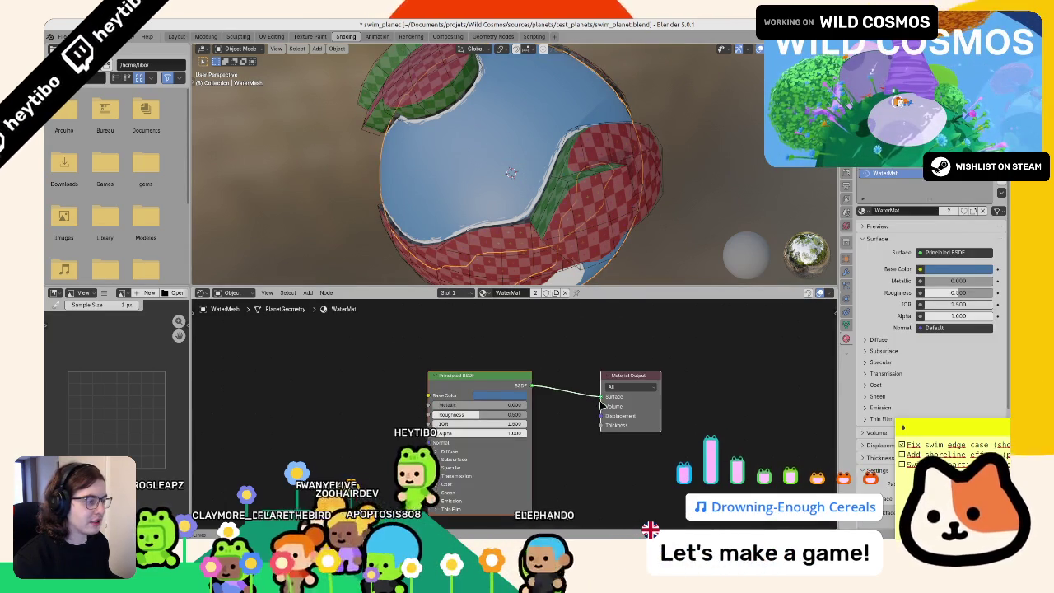
# Step: Add a Color Attribute node set to Color and connect it to the Surface input
pyautogui.moveTo(602, 403); pyautogui.dragTo(539, 384)
pyautogui.write('color')
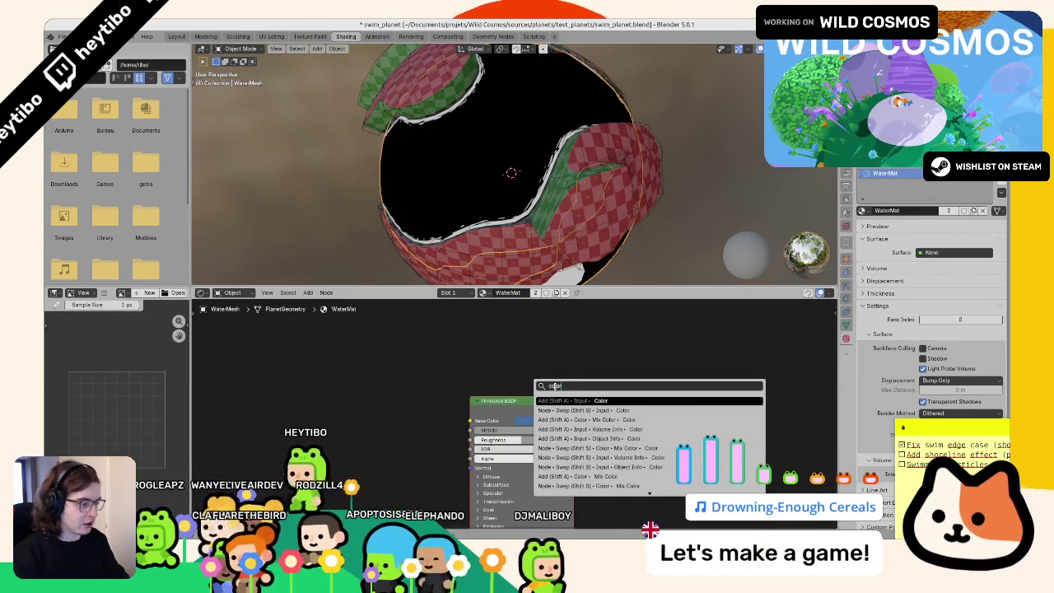
pyautogui.write(' a')
pyautogui.hotkey('ctrl', 'a')
pyautogui.write('a')
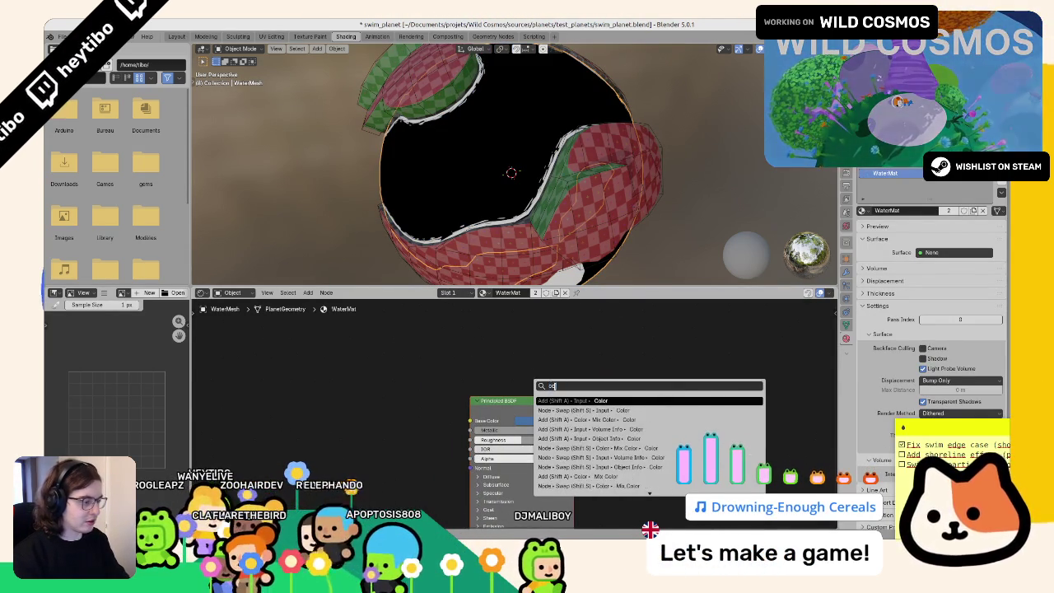
pyautogui.write('lor a')
pyautogui.click(523, 420)
pyautogui.moveTo(539, 401); pyautogui.dragTo(546, 385)
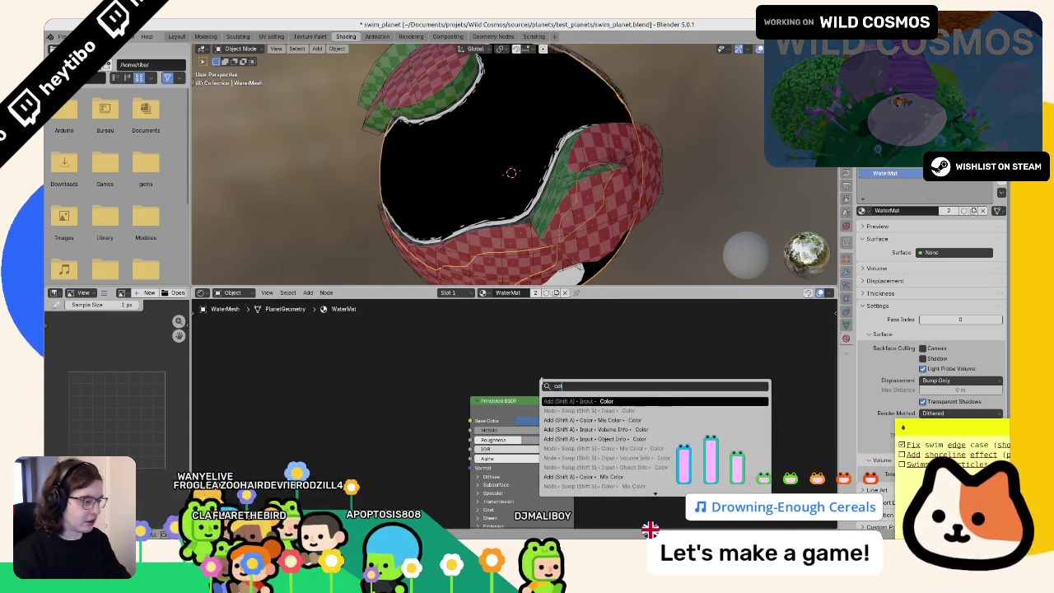
pyautogui.press('Return')
pyautogui.click(552, 373)
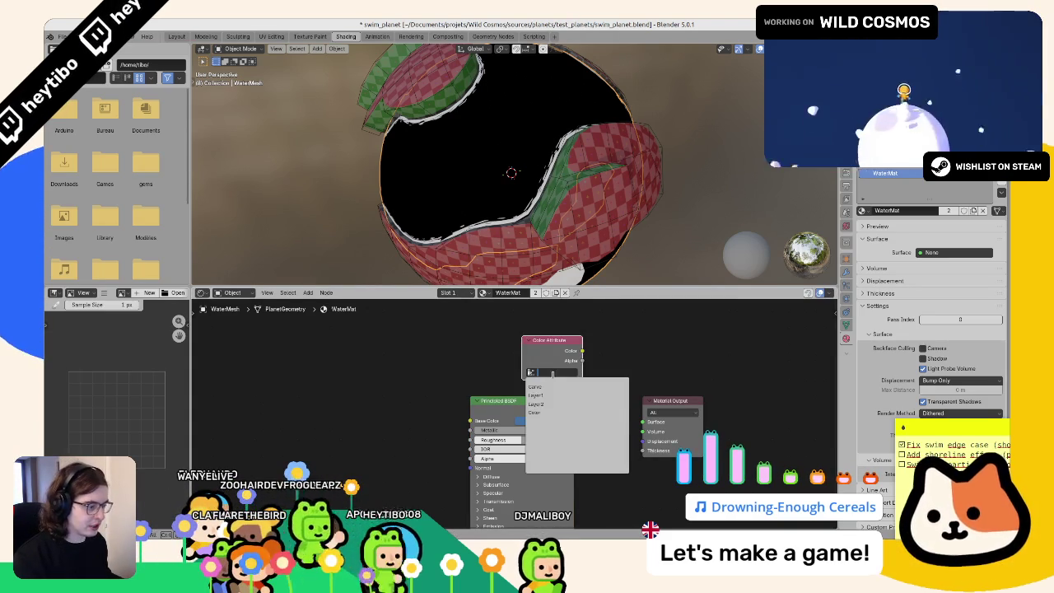
pyautogui.click(545, 413)
pyautogui.moveTo(582, 351); pyautogui.dragTo(643, 422)
# Step: Try moving the water mesh and clearing the attribute name, then undo those changes
pyautogui.press('g')
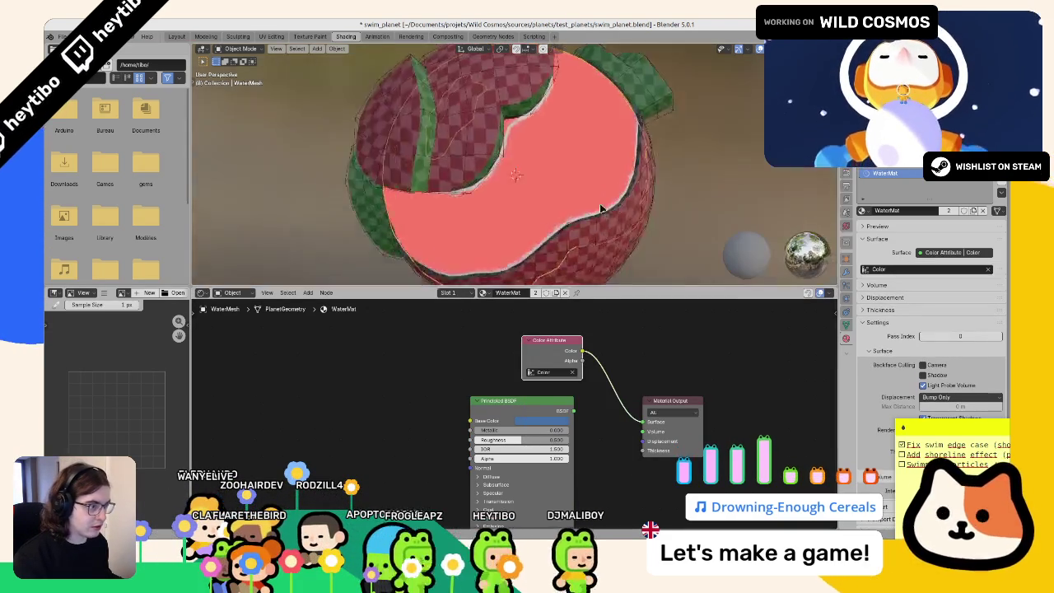
pyautogui.scroll(-3, 682, 158)
pyautogui.click(681, 158)
pyautogui.moveTo(681, 158); pyautogui.dragTo(600, 168, button='middle')
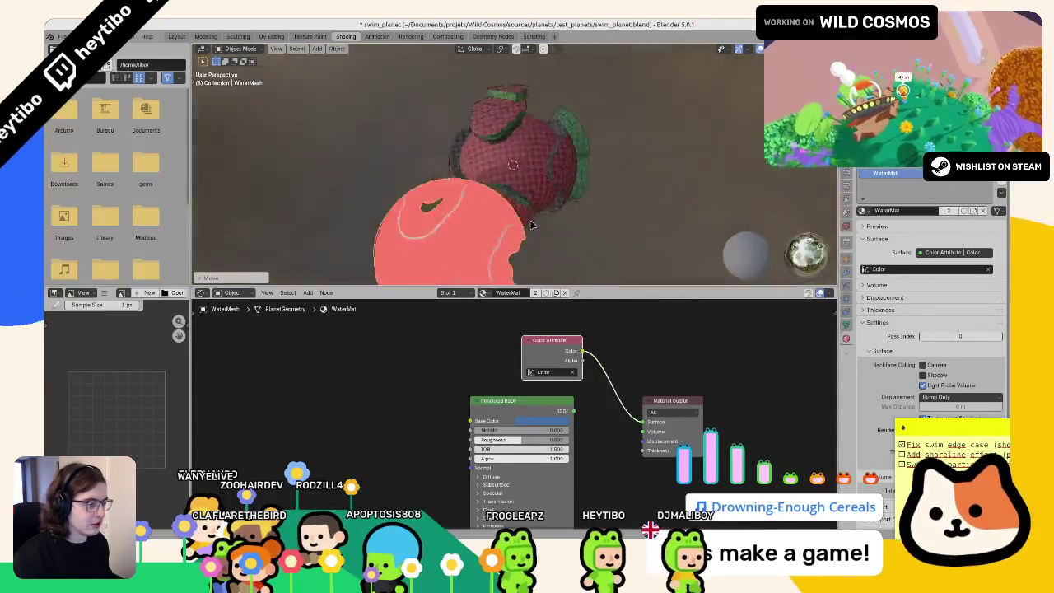
pyautogui.click(572, 372)
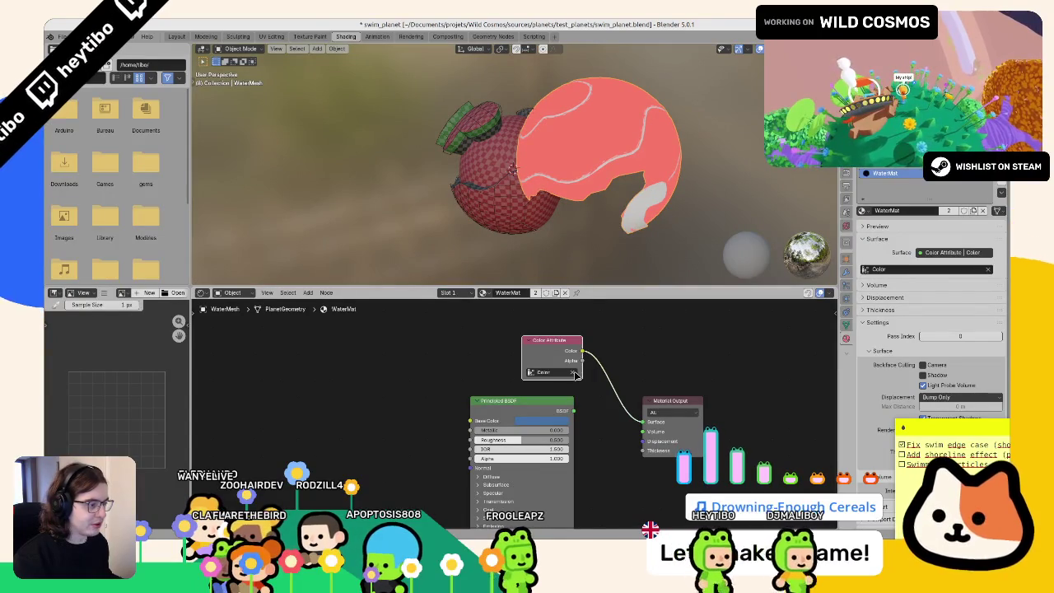
pyautogui.hotkey('ctrl', 'z')
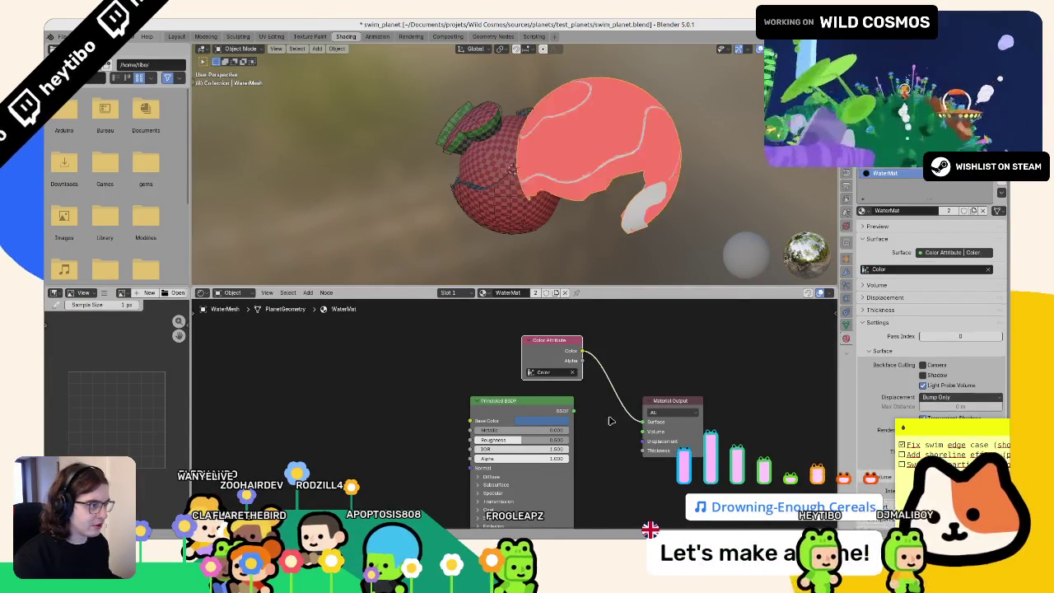
pyautogui.hotkey('ctrl', 'z')
pyautogui.hotkey('ctrl', 'z')
pyautogui.hotkey('ctrl', 'shift', 'z')
pyautogui.hotkey('ctrl', 'shift', 'z')
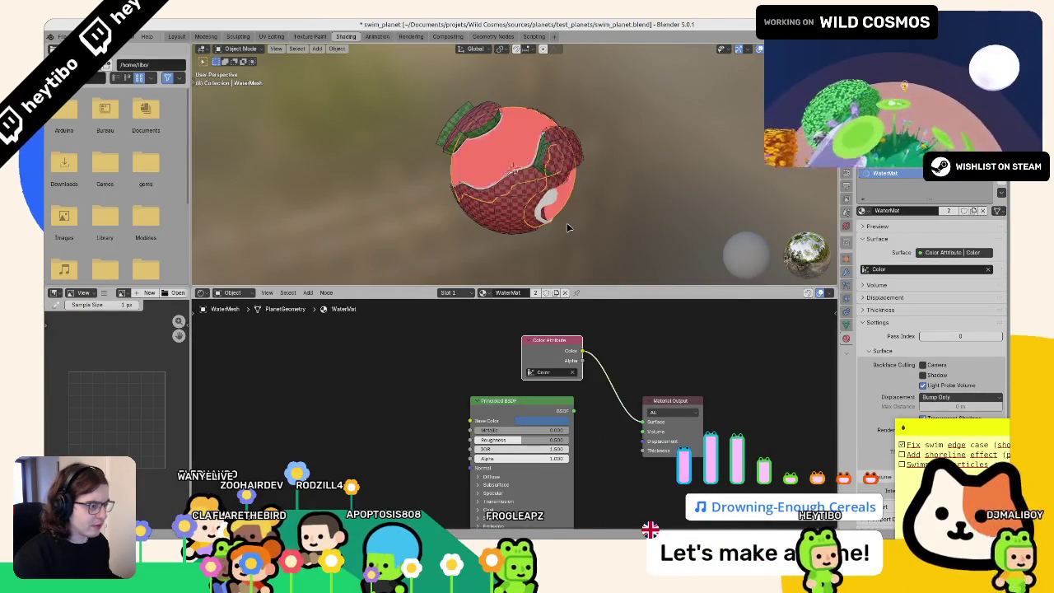
pyautogui.scroll(3, 567, 227)
pyautogui.press('F3')
pyautogui.write('attr')
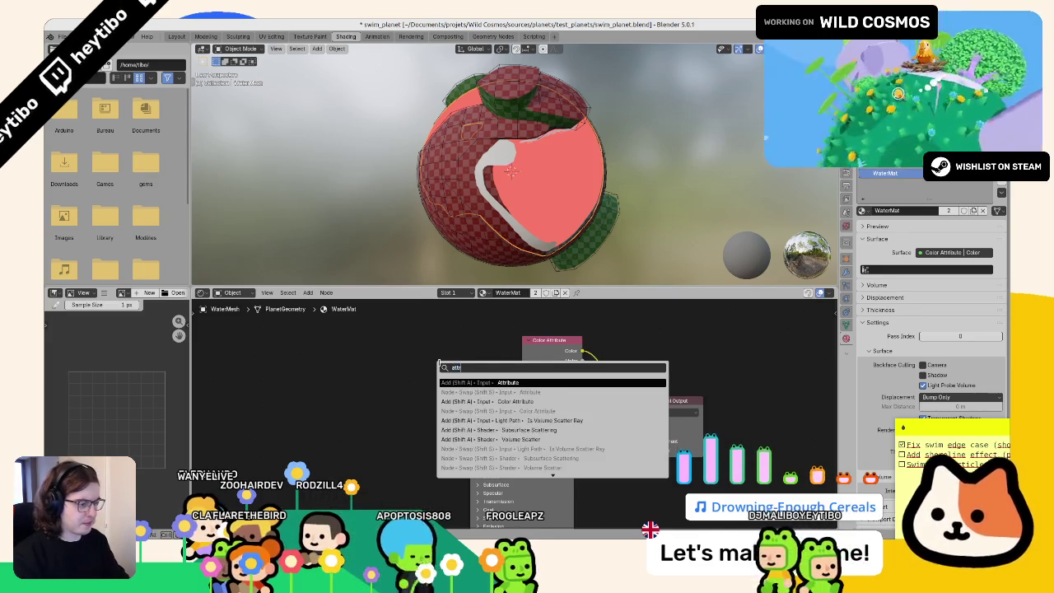
# Step: Add an Attribute node named 'Color' and connect its Color output to the Material Output Surface
pyautogui.click(486, 438)
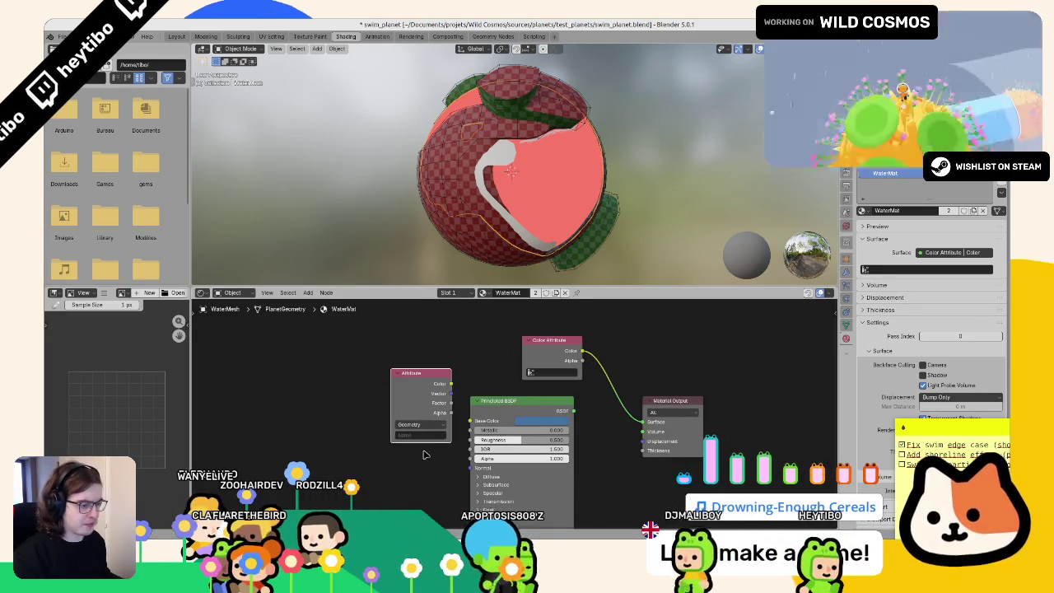
pyautogui.click(420, 434)
pyautogui.write('Color')
pyautogui.press('Return')
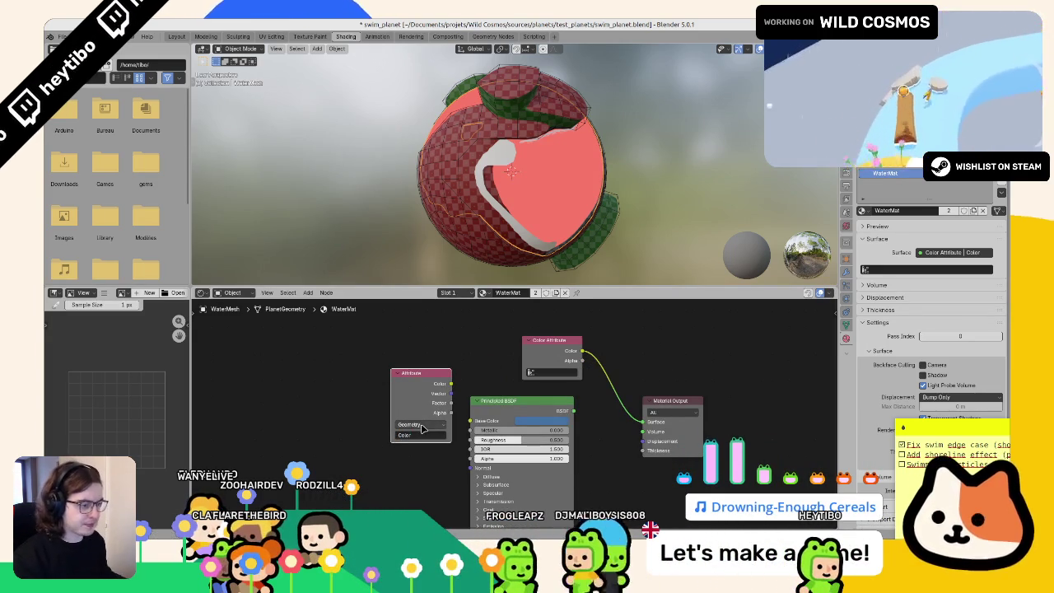
pyautogui.moveTo(451, 383); pyautogui.dragTo(642, 422)
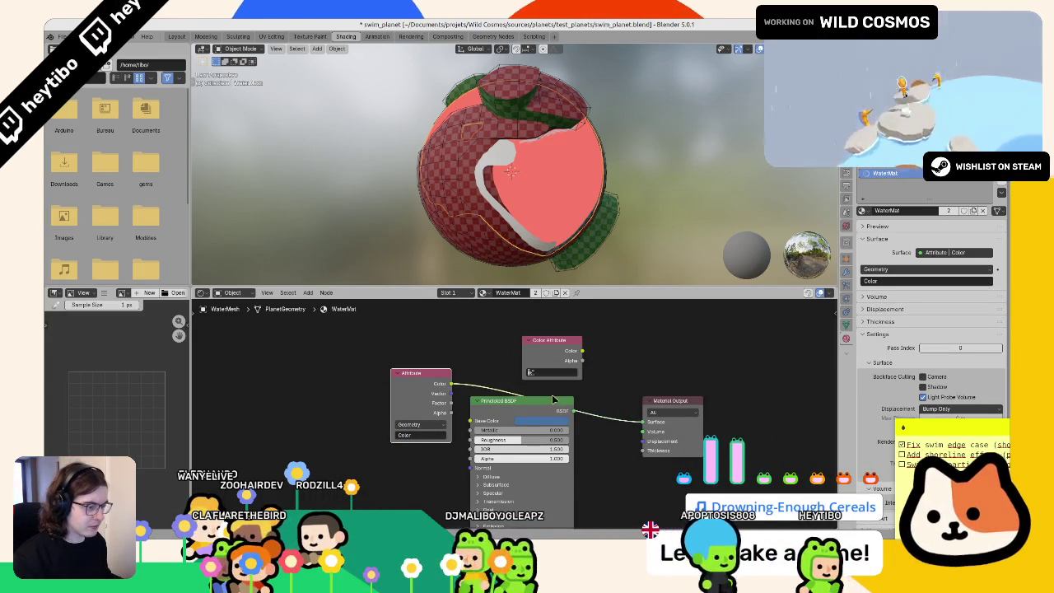
pyautogui.hotkey('ctrl', 'z')
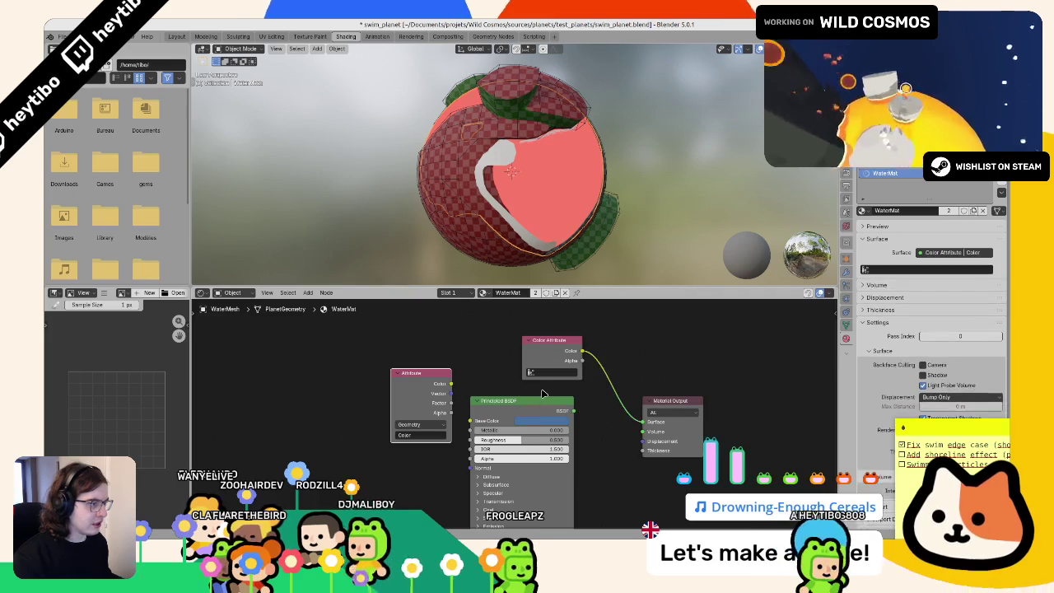
pyautogui.hotkey('ctrl', 'shift', 'z')
pyautogui.moveTo(486, 214)
pyautogui.mouseDown(button='middle')
pyautogui.moveTo(574, 123)
pyautogui.moveTo(475, 188)
pyautogui.mouseUp(button='middle')
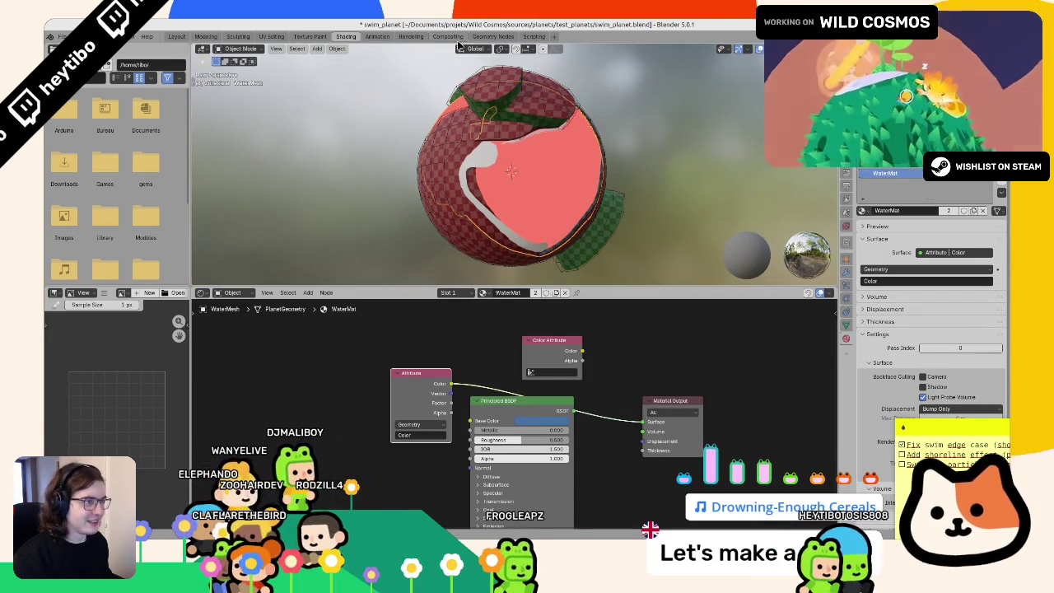
pyautogui.click(498, 37)
# Step: Set a picked colour to black, disconnect Combine XYZ's X link, and set X to 1
pyautogui.moveTo(449, 415)
pyautogui.mouseDown(button='middle')
pyautogui.moveTo(621, 438)
pyautogui.moveTo(529, 449)
pyautogui.mouseUp(button='middle')
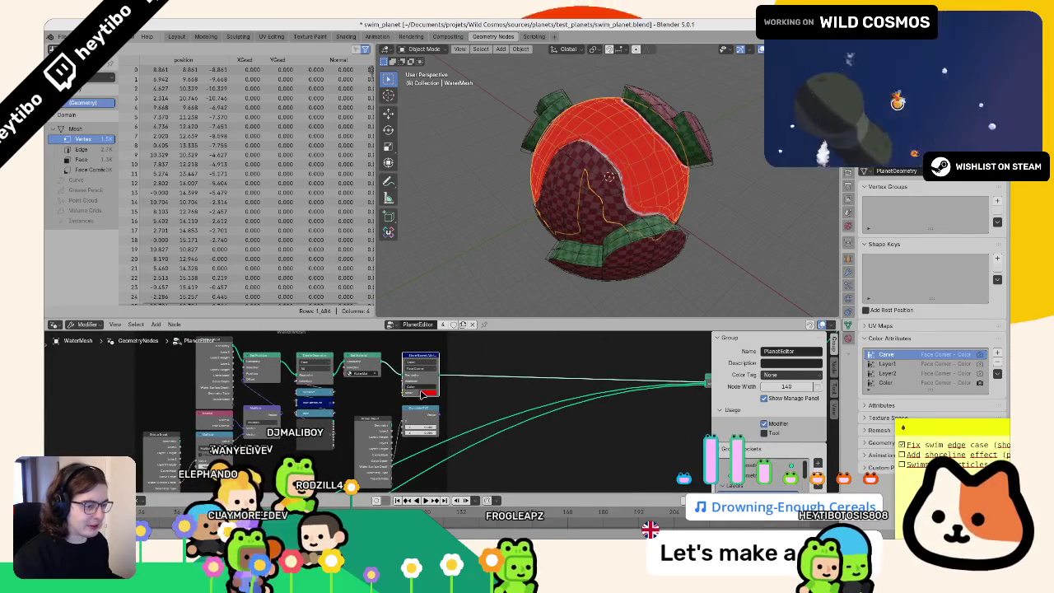
pyautogui.moveTo(467, 315); pyautogui.dragTo(466, 339)
pyautogui.moveTo(445, 420)
pyautogui.mouseDown(button='middle')
pyautogui.moveTo(550, 414)
pyautogui.moveTo(534, 424)
pyautogui.mouseUp(button='middle')
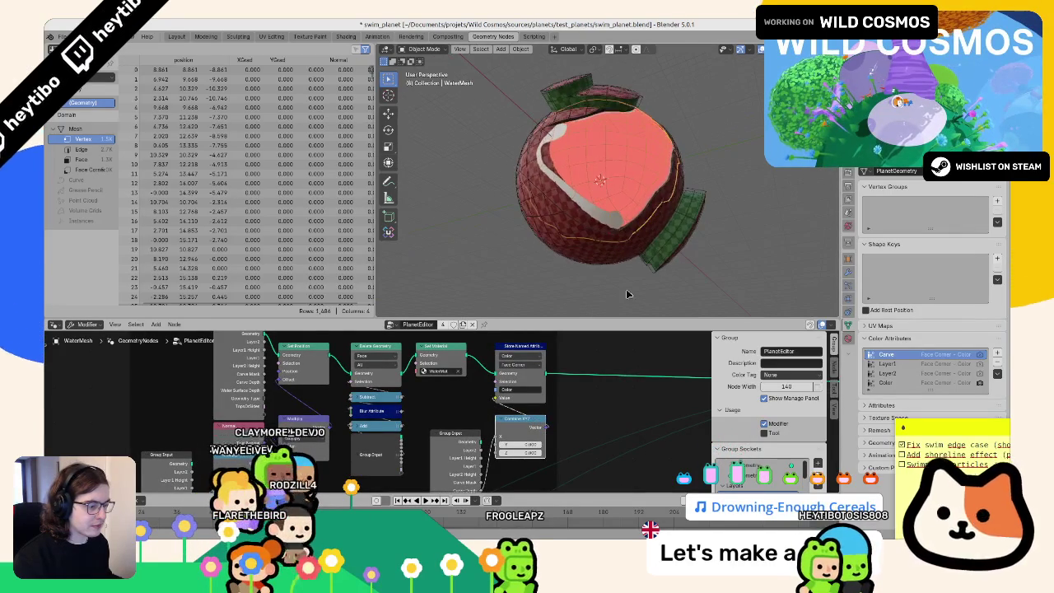
pyautogui.moveTo(492, 479); pyautogui.dragTo(520, 427, button='middle')
pyautogui.moveTo(513, 436); pyautogui.dragTo(513, 438)
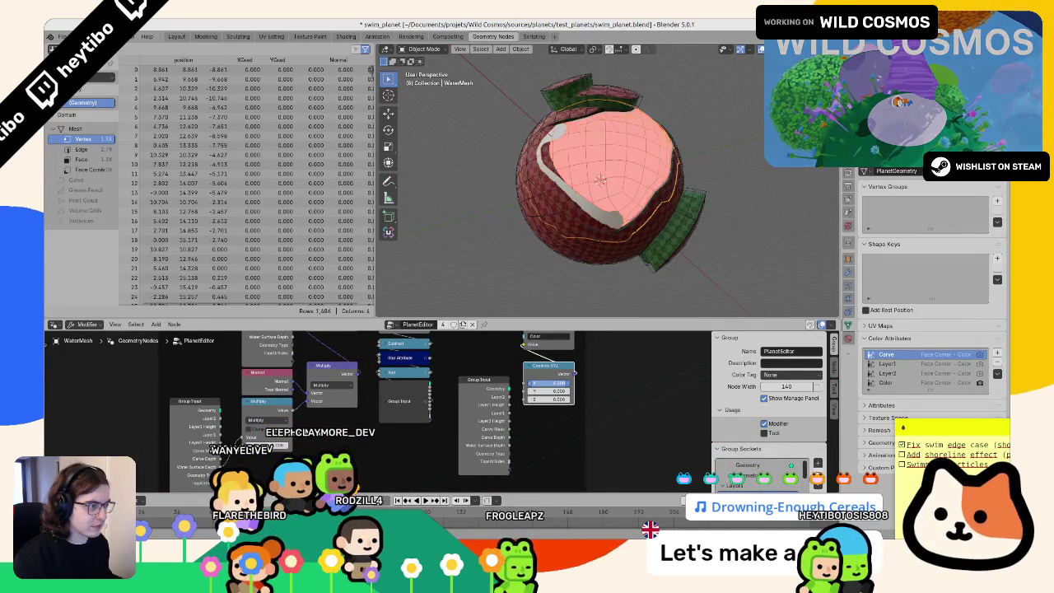
pyautogui.write('1')
pyautogui.press('Return')
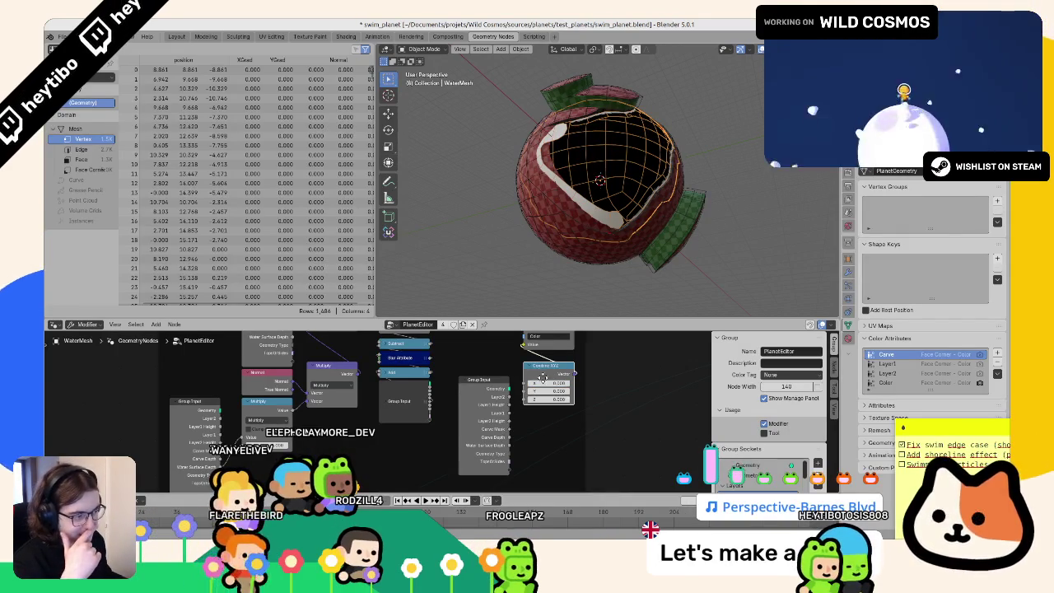
# Step: Move the Combine XYZ node and link a Group Input value into its X
pyautogui.moveTo(540, 376); pyautogui.dragTo(565, 406)
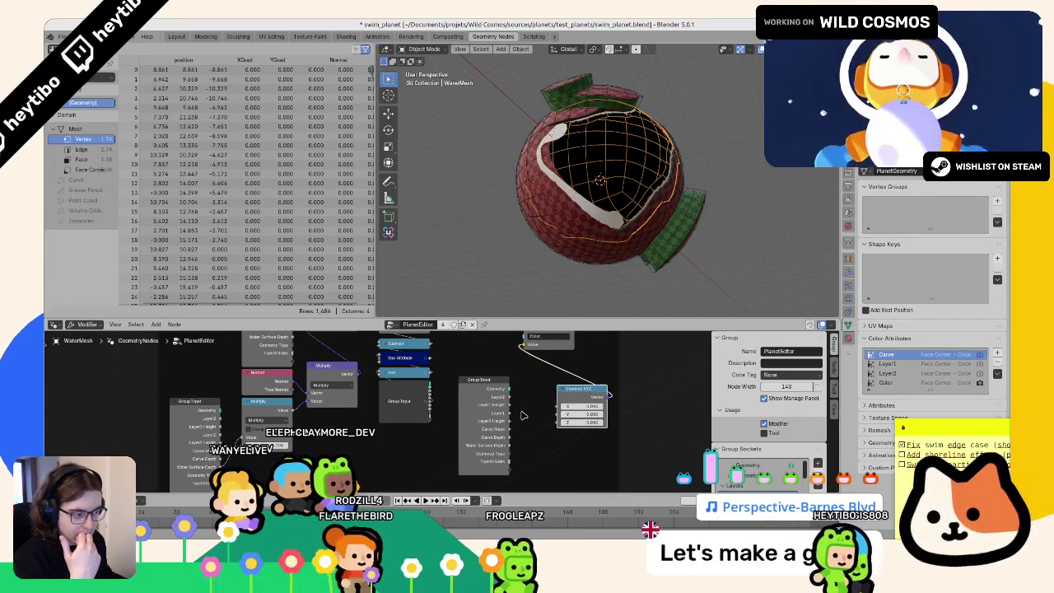
pyautogui.moveTo(564, 406); pyautogui.dragTo(557, 409)
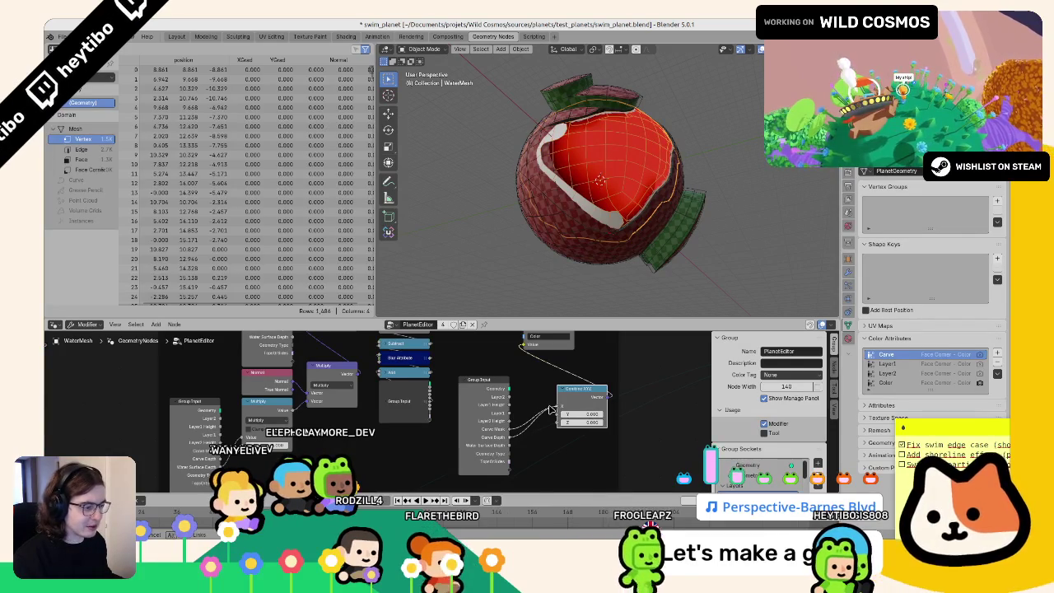
pyautogui.press('F3')
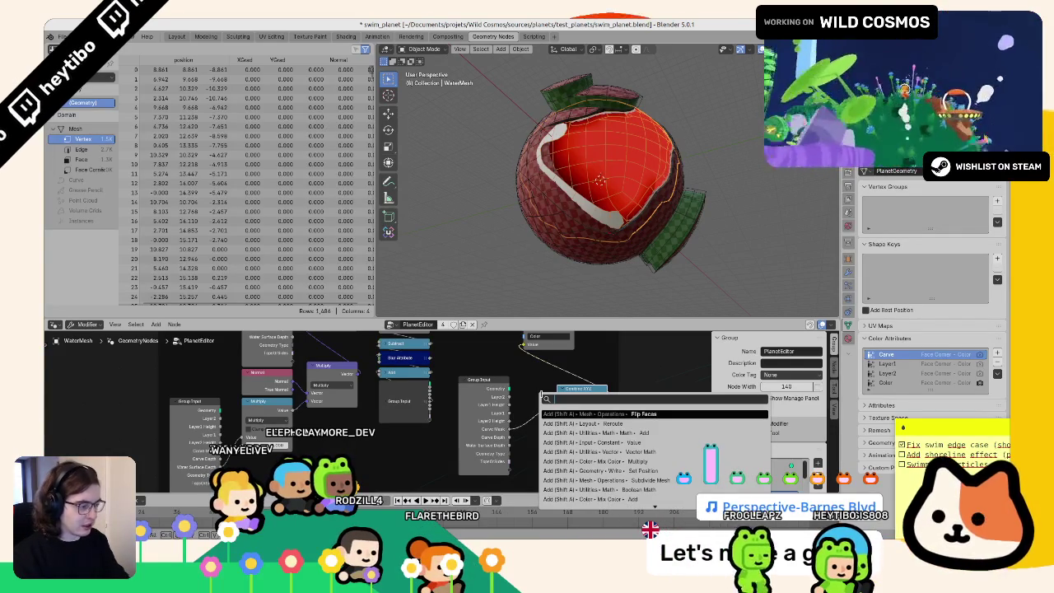
# Step: Insert a Clamp node into the chain and add a Combine XYZ node beside it
pyautogui.write('clamp')
pyautogui.press('Return')
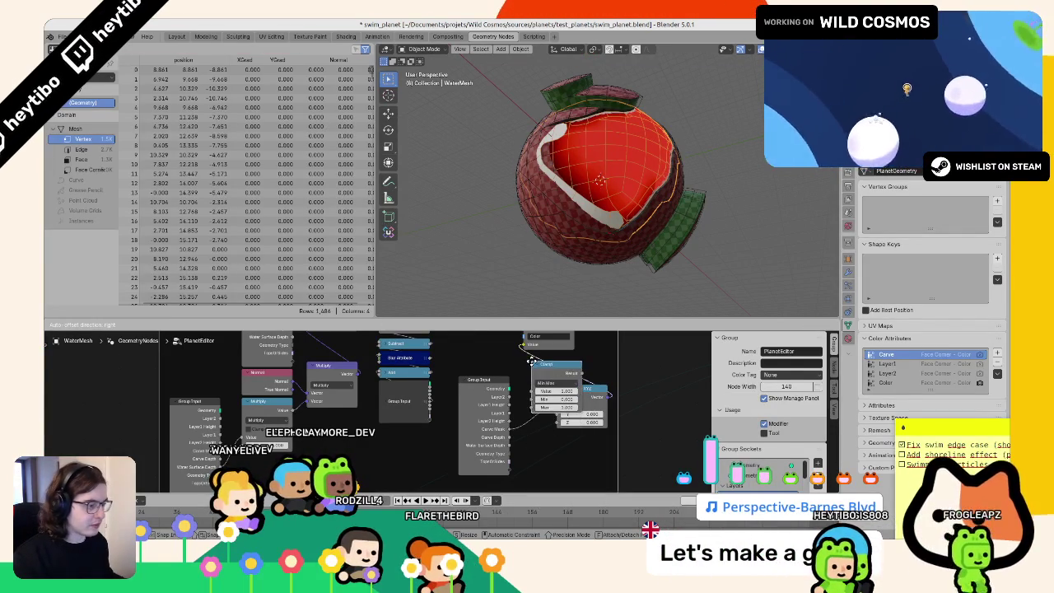
pyautogui.click(531, 359)
pyautogui.press('F3')
pyautogui.write('cver')
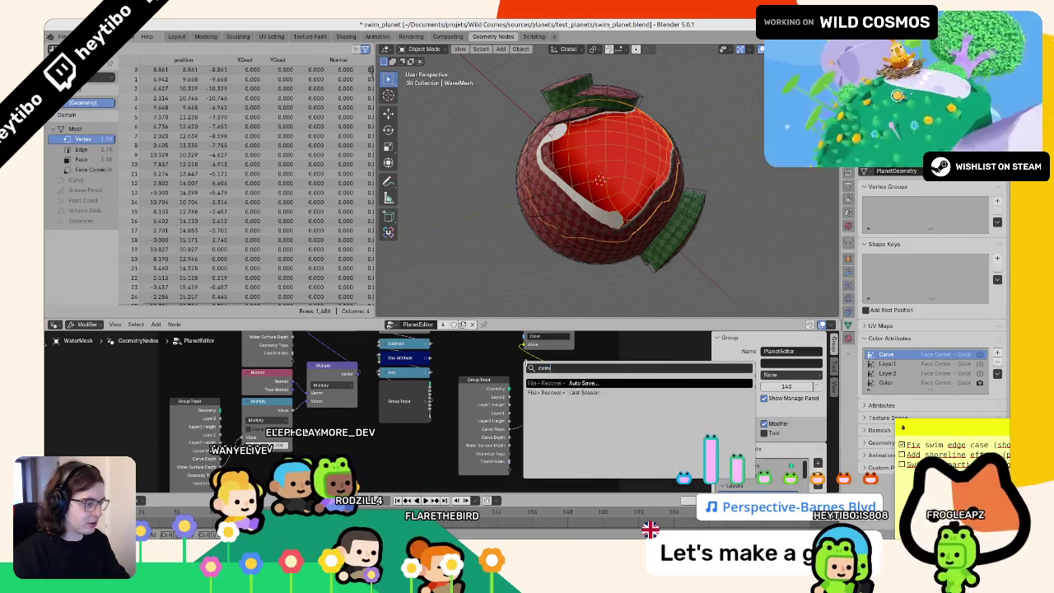
pyautogui.press('BackSpace')
pyautogui.press('BackSpace')
pyautogui.press('BackSpace')
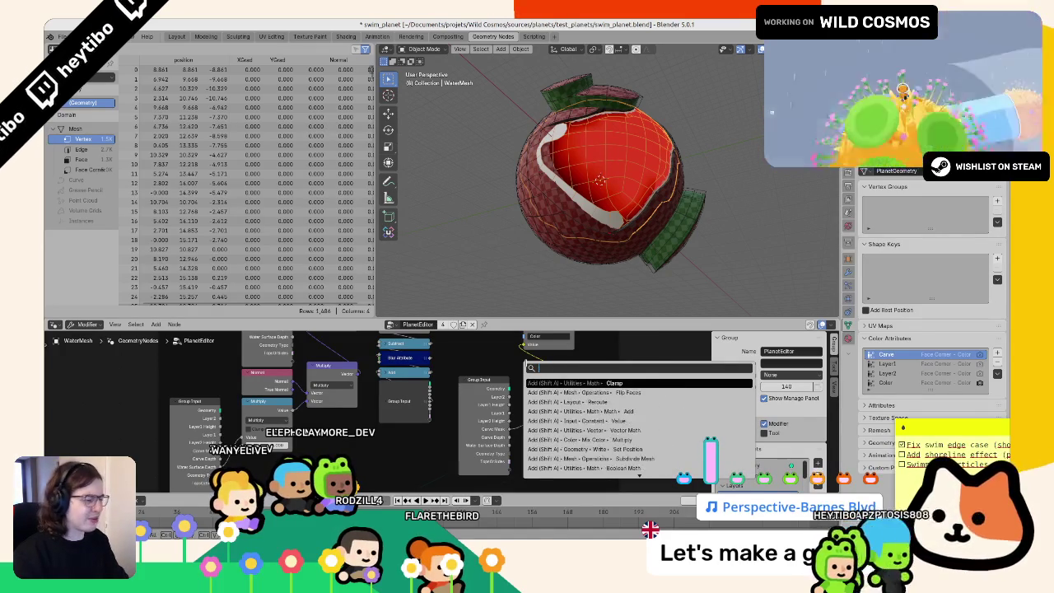
pyautogui.write('clamcombine')
pyautogui.press('Return')
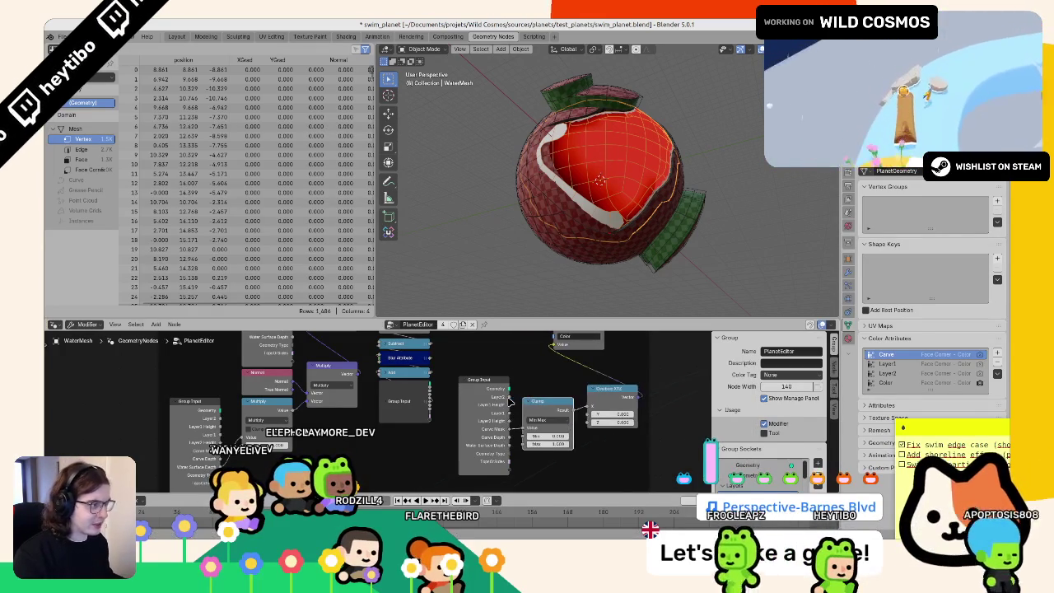
# Step: Set the Clamp type to Range and save swim_planet.blend
pyautogui.click(549, 444)
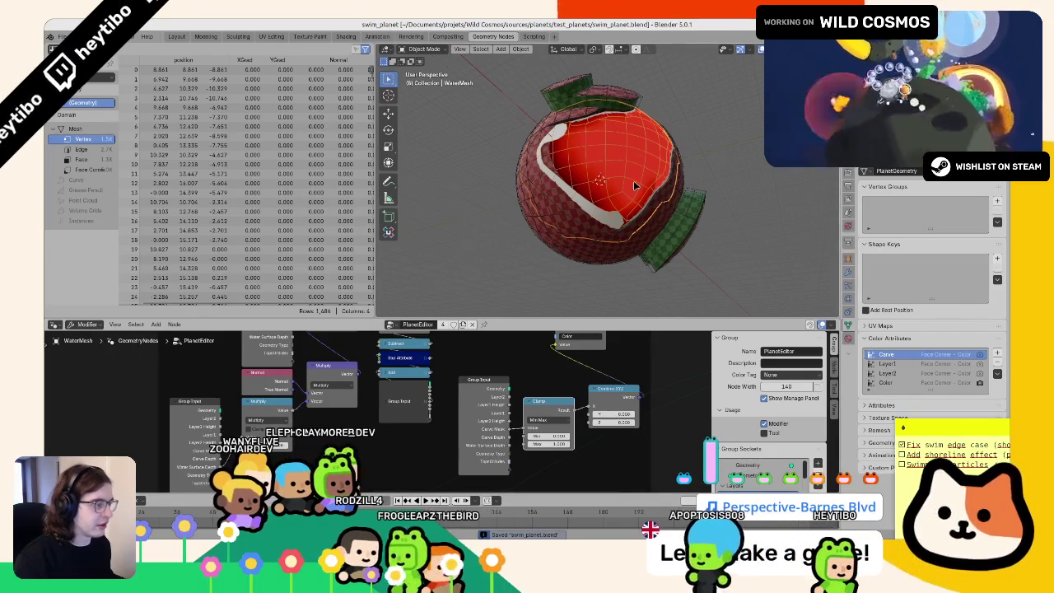
pyautogui.hotkey('ctrl', 's')
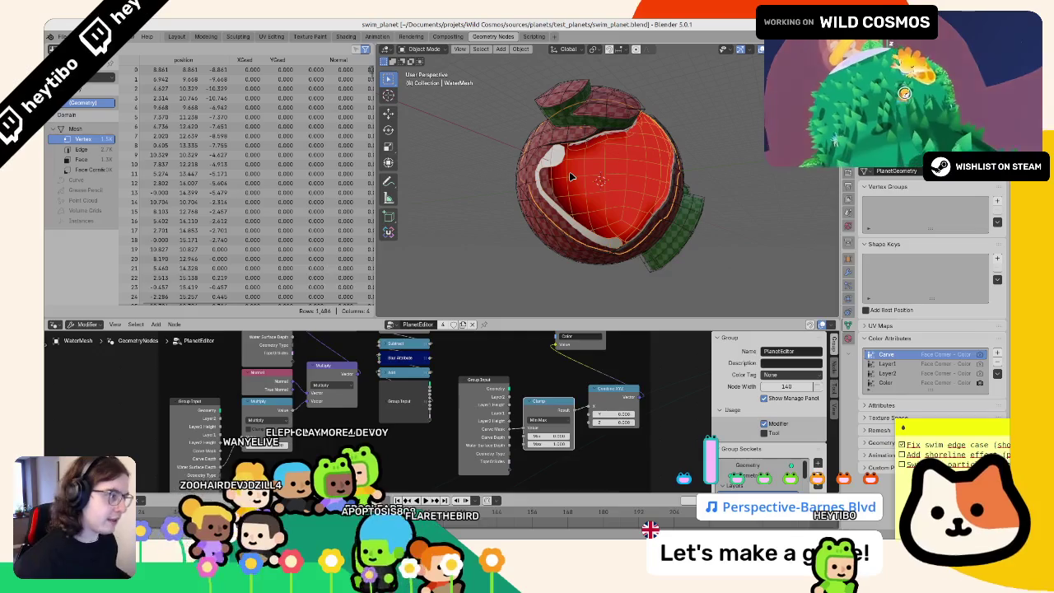
pyautogui.moveTo(654, 152)
pyautogui.mouseDown(button='middle')
pyautogui.moveTo(598, 166)
pyautogui.moveTo(611, 140)
pyautogui.mouseUp(button='middle')
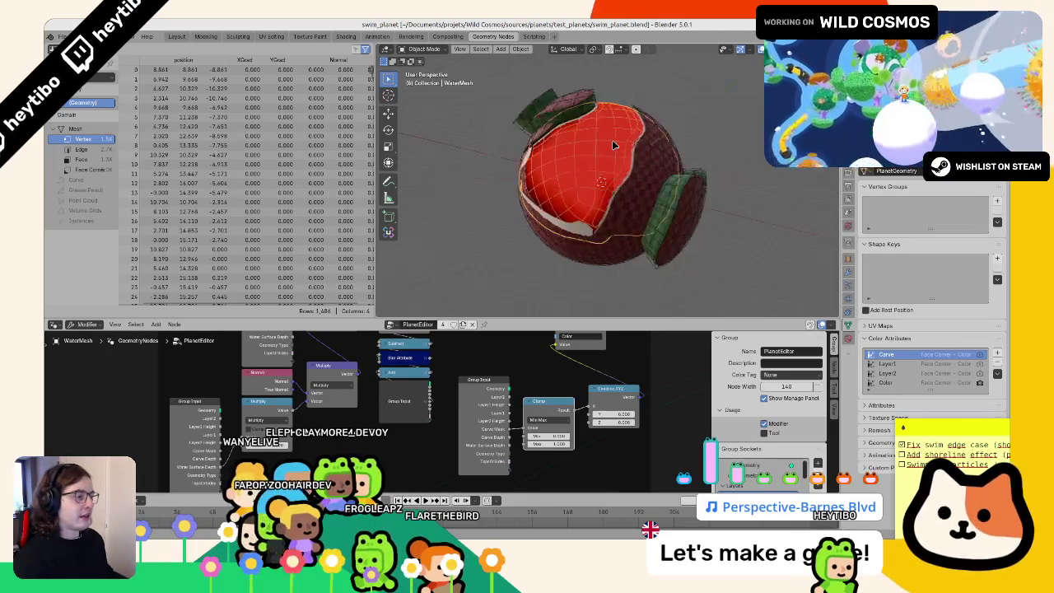
# Step: Hide WaterMesh and drop the moved node onto the link before the Clamp
pyautogui.scroll(2, 612, 142)
pyautogui.scroll(2, 614, 149)
pyautogui.press('h')
pyautogui.moveTo(636, 196)
pyautogui.mouseDown(button='middle')
pyautogui.moveTo(681, 209)
pyautogui.moveTo(658, 257)
pyautogui.moveTo(632, 236)
pyautogui.mouseUp(button='middle')
pyautogui.scroll(-4, 681, 209)
pyautogui.scroll(-2, 658, 258)
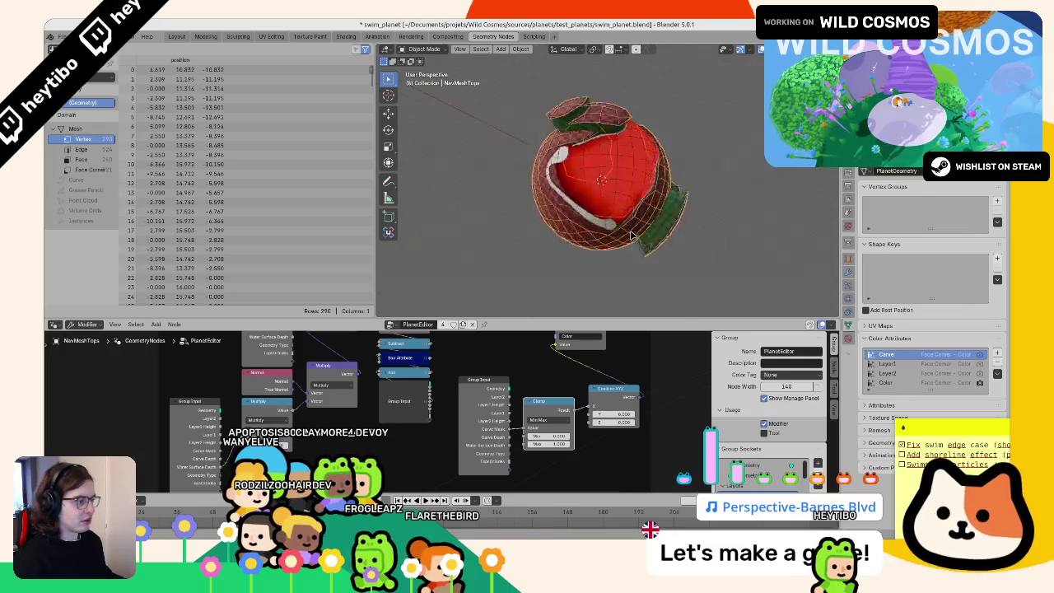
pyautogui.scroll(3, 631, 237)
pyautogui.scroll(-1, 494, 387)
pyautogui.moveTo(527, 392); pyautogui.dragTo(477, 377, button='middle')
pyautogui.scroll(1, 477, 378)
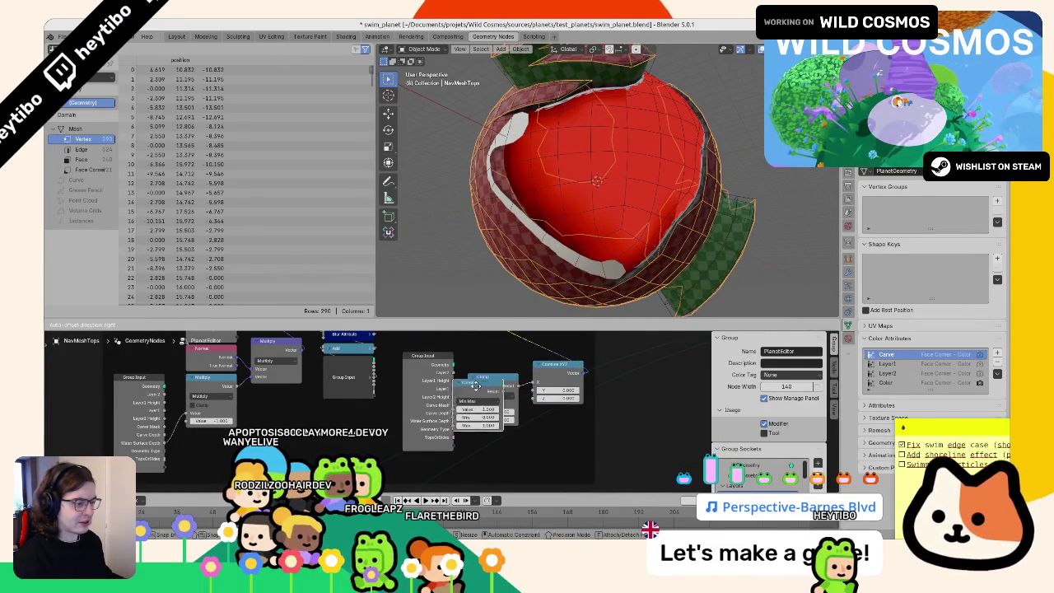
pyautogui.click(483, 400)
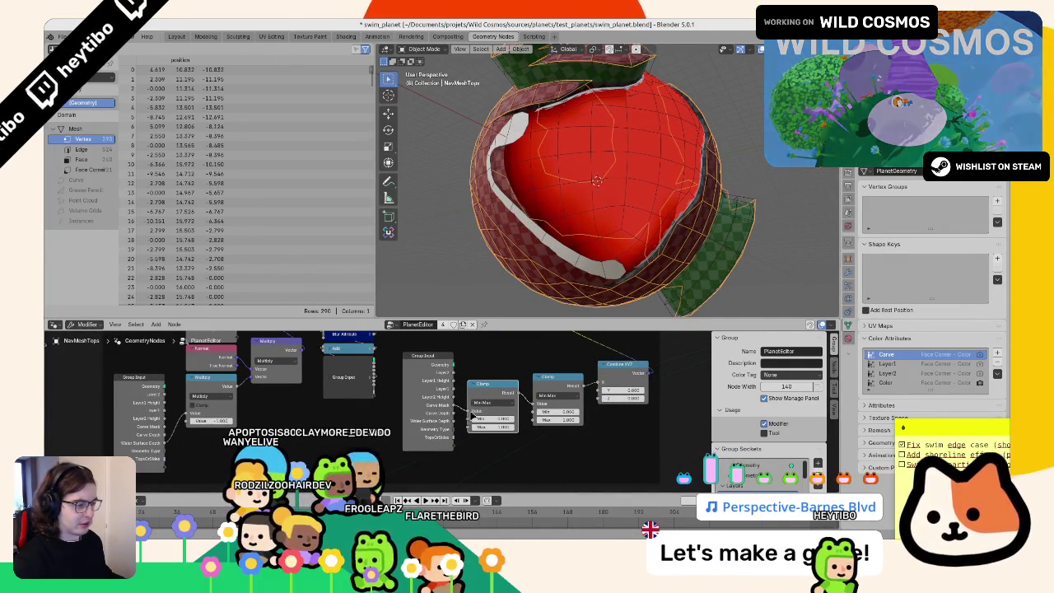
# Step: Add a Blur Attribute node before the Clamp, then undo back to Clamp feeding Combine XYZ
pyautogui.press('F3')
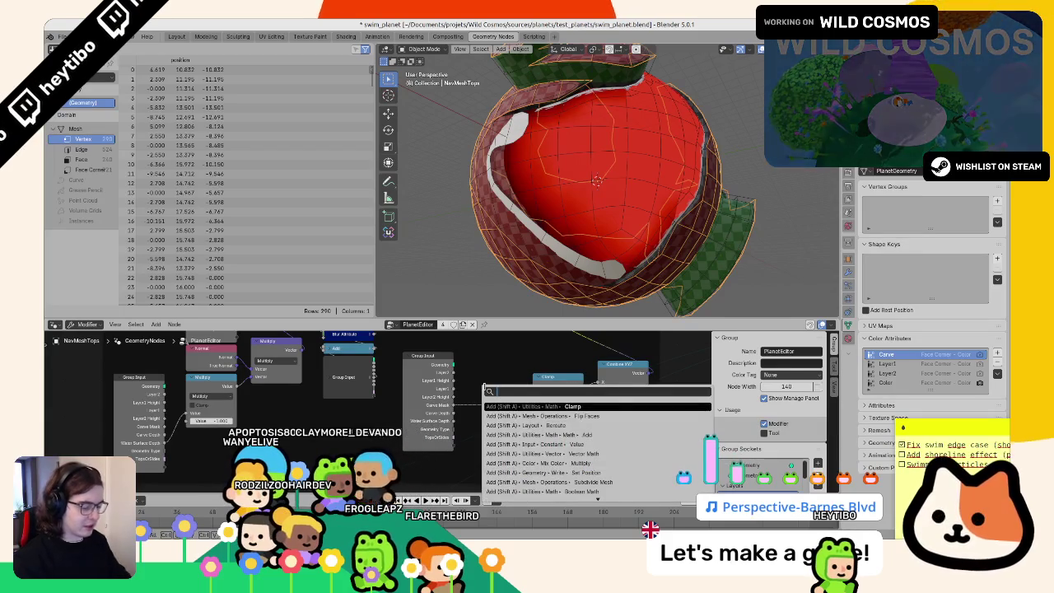
pyautogui.write('smooth')
pyautogui.press('Down')
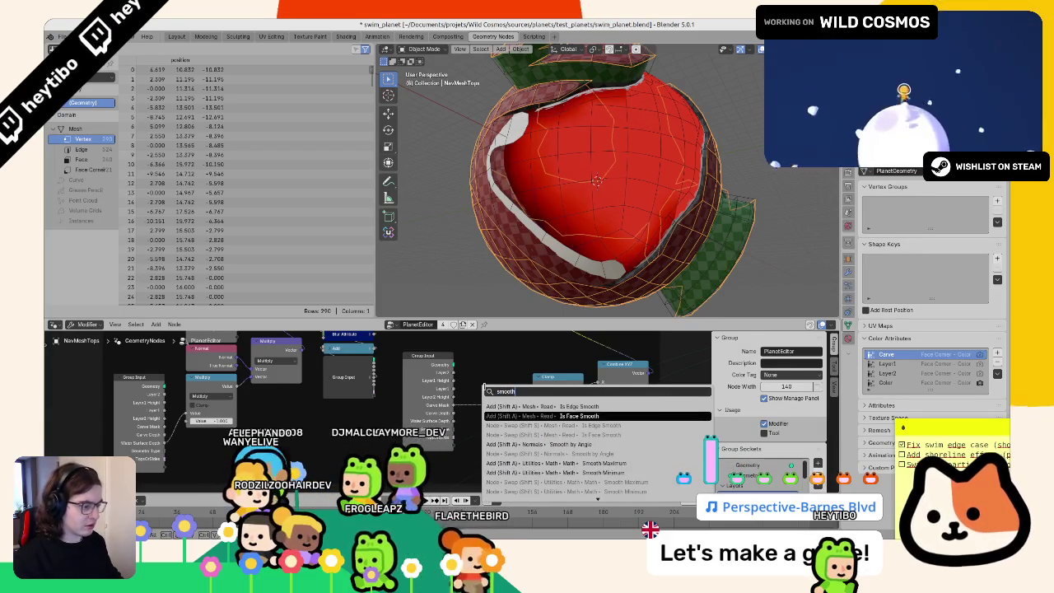
pyautogui.press('Down')
pyautogui.press('Down')
pyautogui.press('Down')
pyautogui.press('Down')
pyautogui.press('Down')
pyautogui.press('Down')
pyautogui.press('Down')
pyautogui.press('Down')
pyautogui.press('Down')
pyautogui.press('Down')
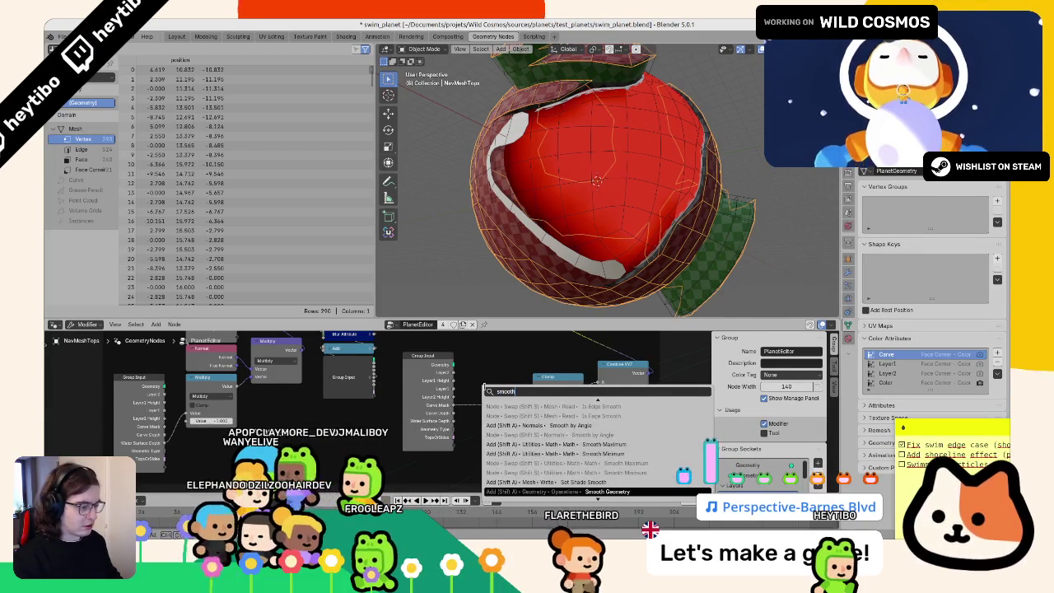
pyautogui.press('Down')
pyautogui.press('Down')
pyautogui.press('Down')
pyautogui.press('Down')
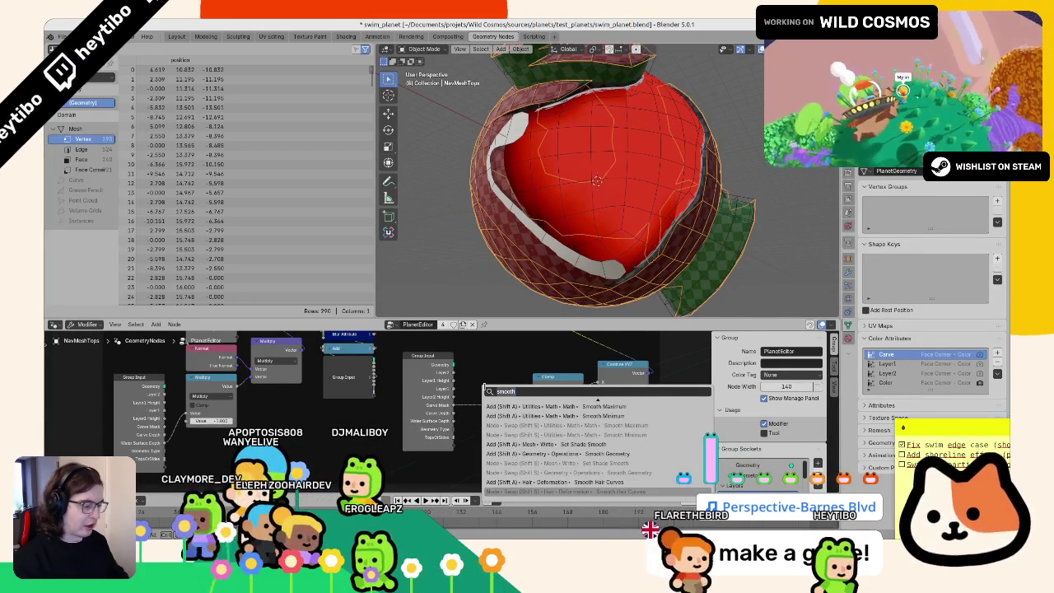
pyautogui.press('BackSpace')
pyautogui.press('BackSpace')
pyautogui.press('BackSpace')
pyautogui.write('blur')
pyautogui.press('Return')
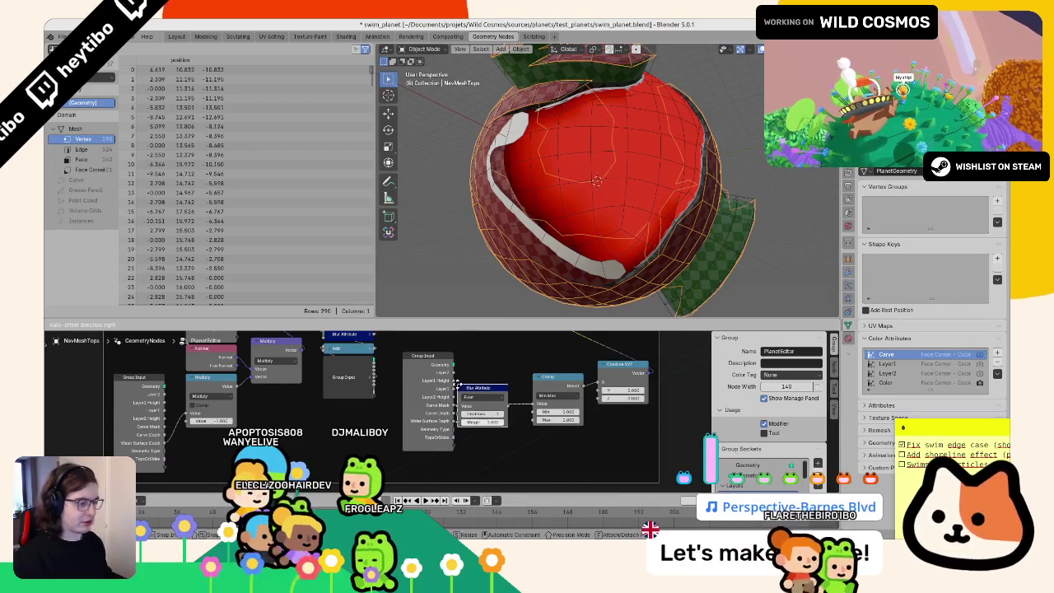
pyautogui.click(468, 393)
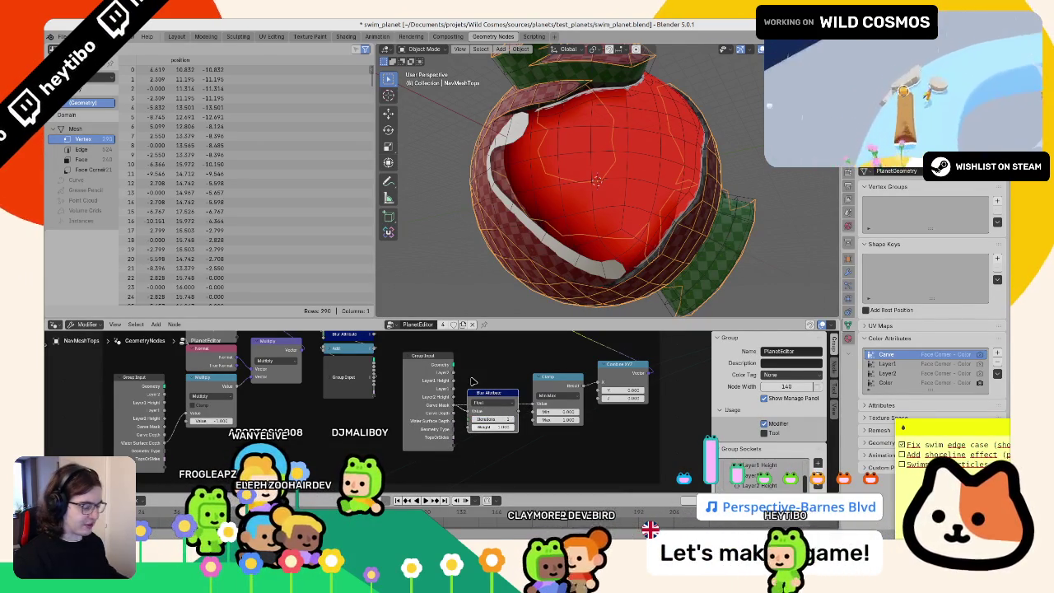
pyautogui.hotkey('ctrl', 'z')
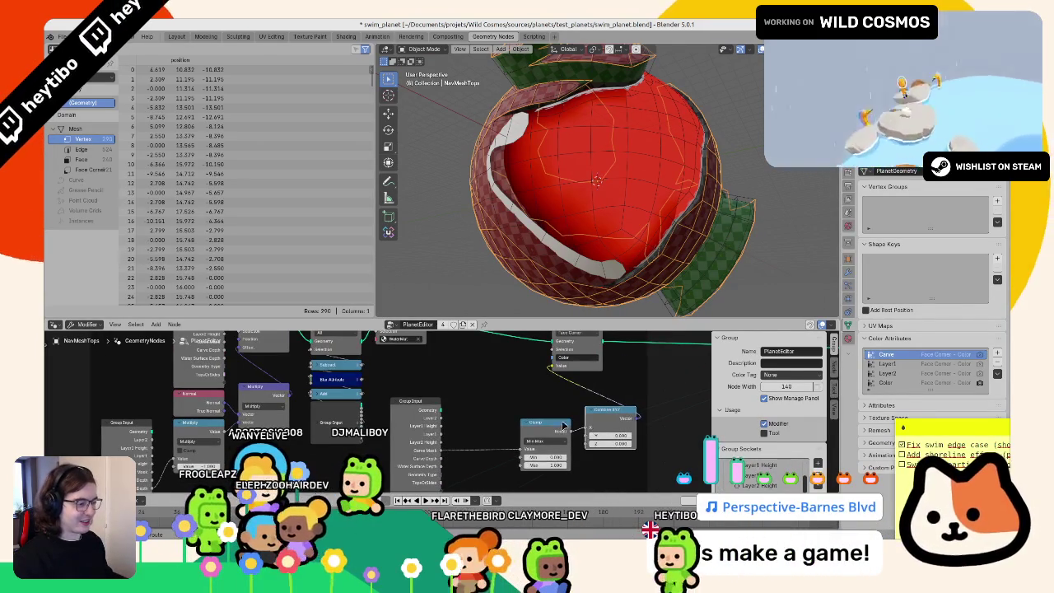
pyautogui.scroll(-2, 576, 418)
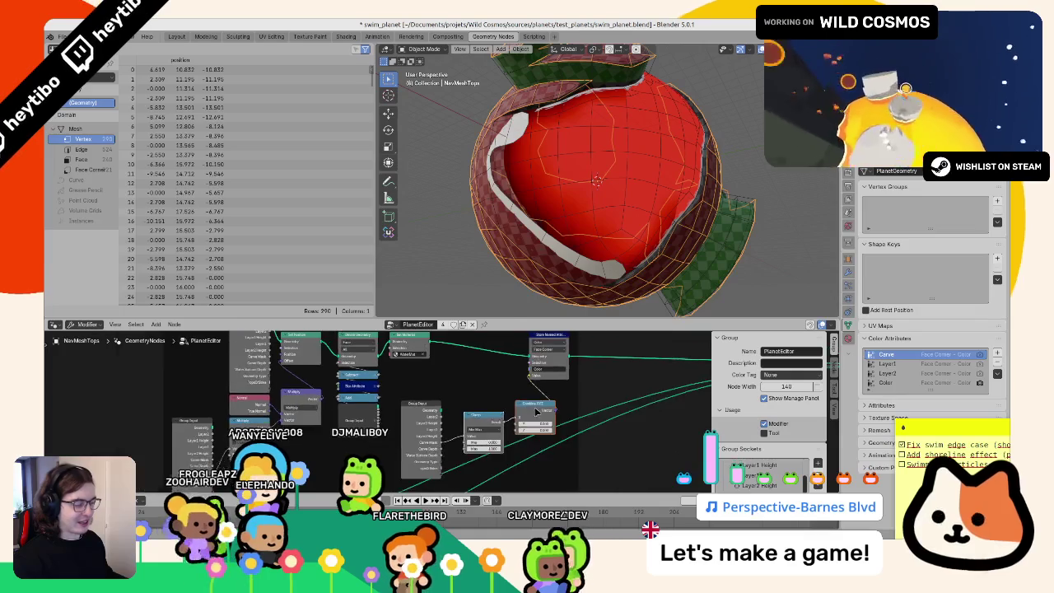
pyautogui.scroll(2, 538, 409)
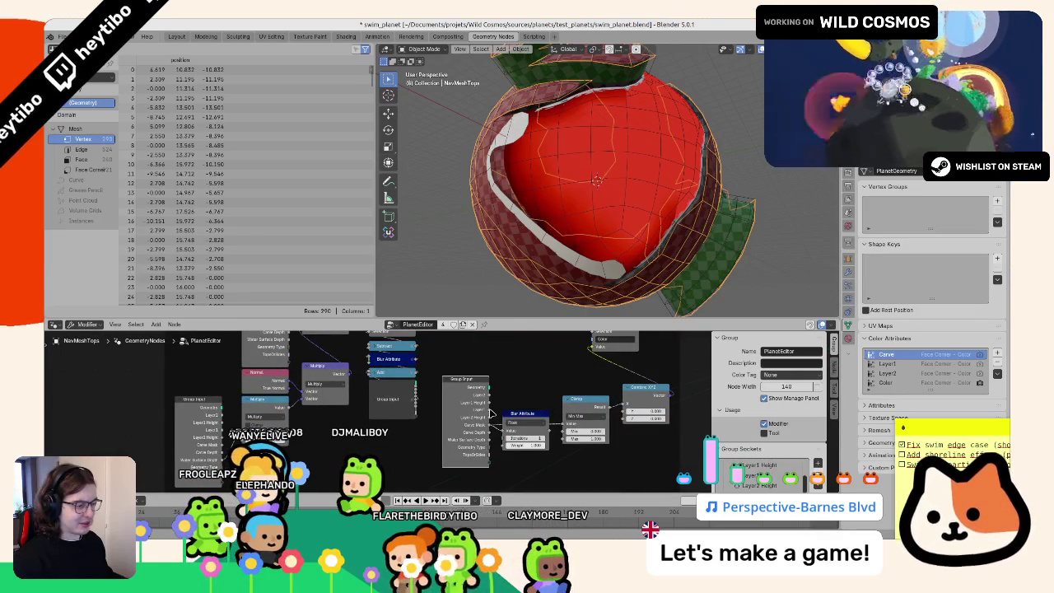
pyautogui.hotkey('ctrl', 'z')
pyautogui.scroll(-2, 490, 412)
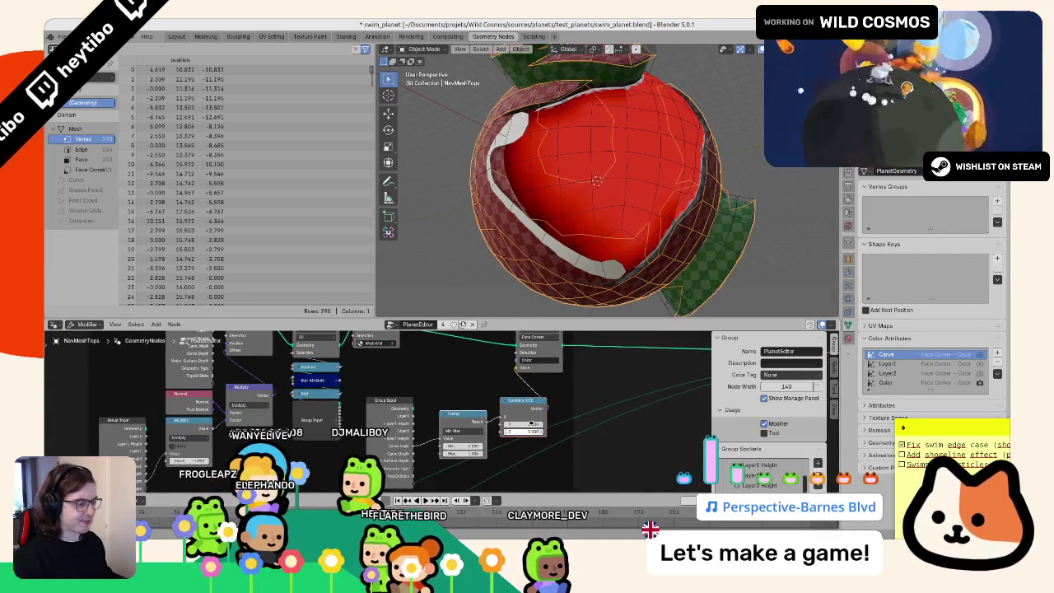
# Step: Save swim_planet.blend after looking over the node graph
pyautogui.hotkey('ctrl', 's')
pyautogui.scroll(-2, 445, 424)
pyautogui.scroll(-2, 406, 440)
pyautogui.scroll(1, 406, 441)
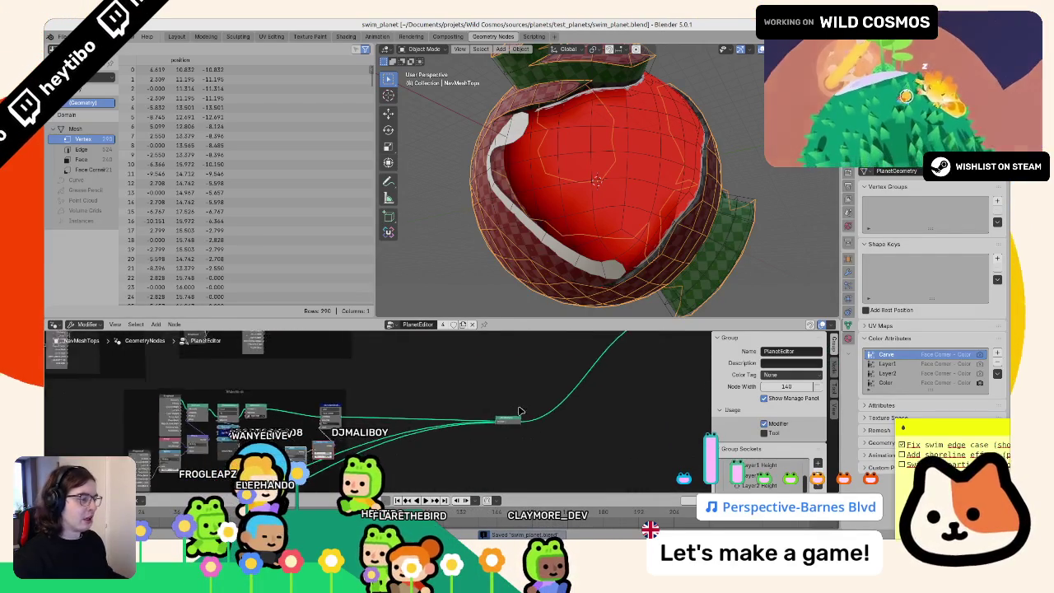
pyautogui.scroll(2, 428, 420)
pyautogui.scroll(2, 452, 395)
pyautogui.scroll(2, 476, 368)
pyautogui.moveTo(477, 367); pyautogui.dragTo(452, 433, button='middle')
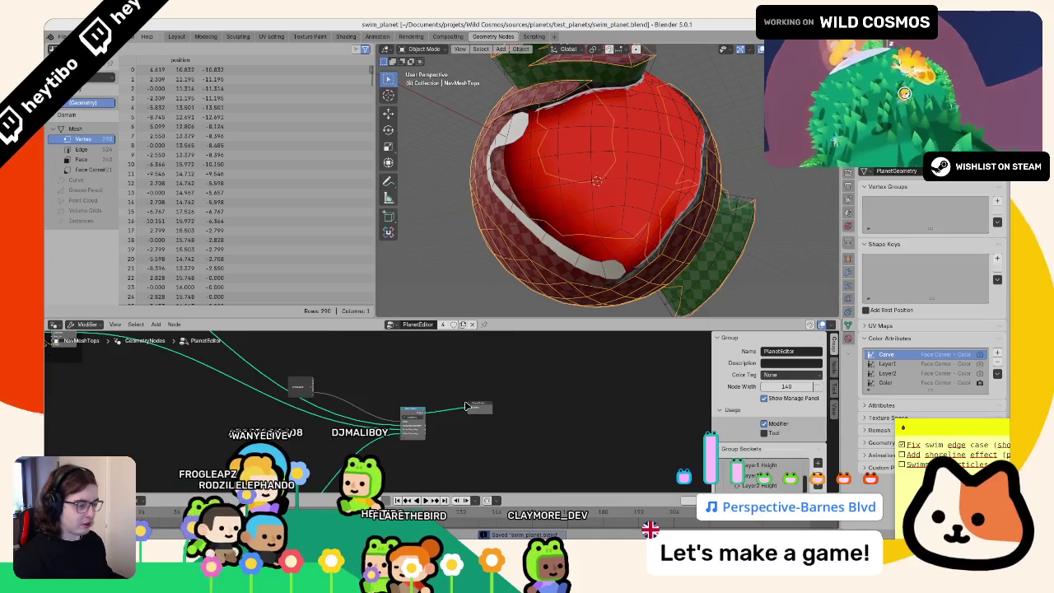
pyautogui.hotkey('ctrl', 's')
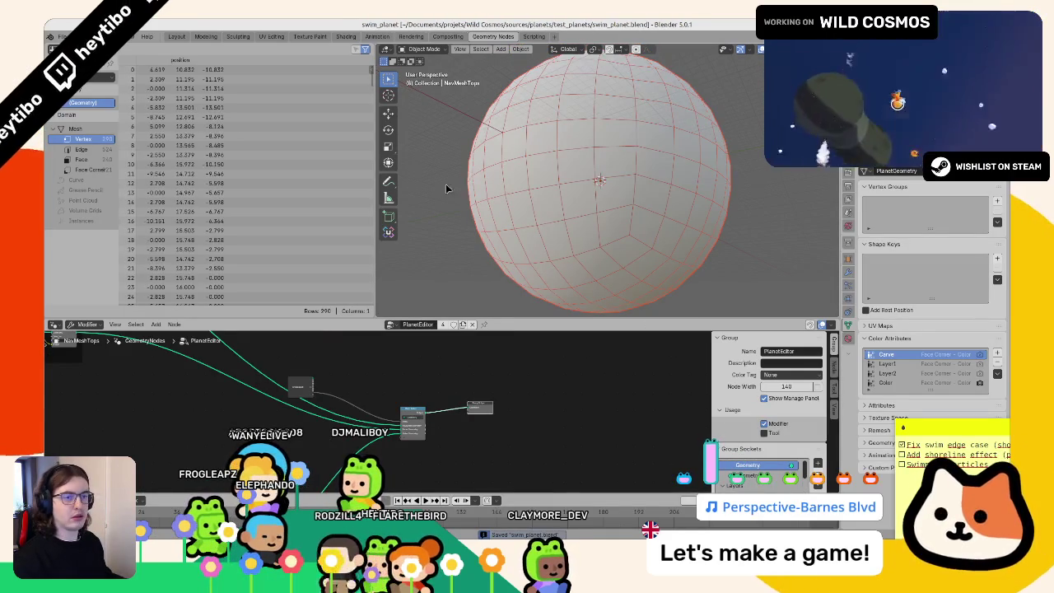
# Step: Export the swim planet as glTF 2.0 and switch to the Godot editor
pyautogui.click(62, 36)
pyautogui.moveTo(79, 179)
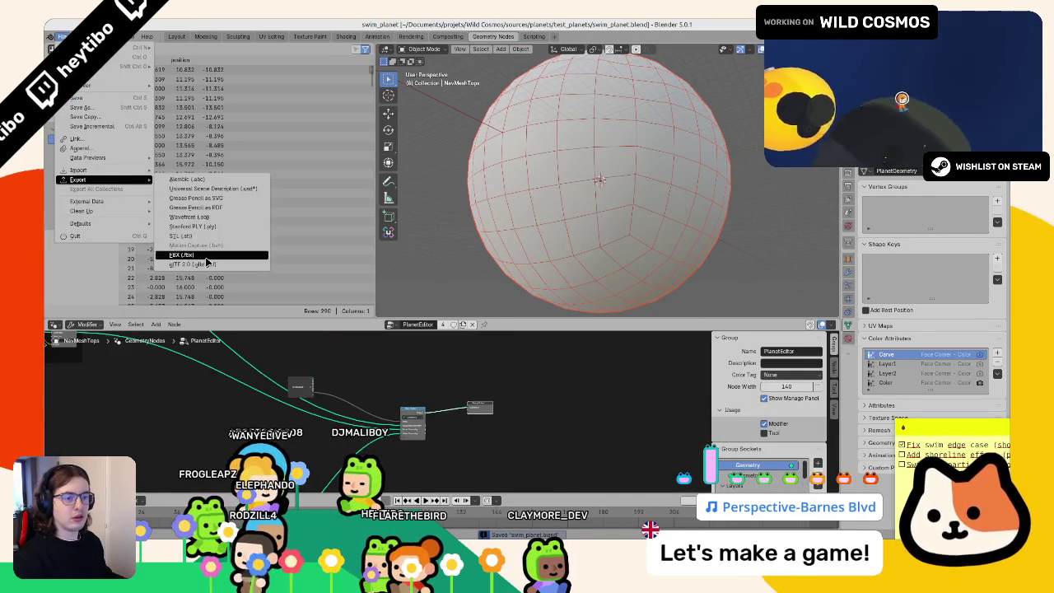
pyautogui.press('Return')
pyautogui.click(751, 530)
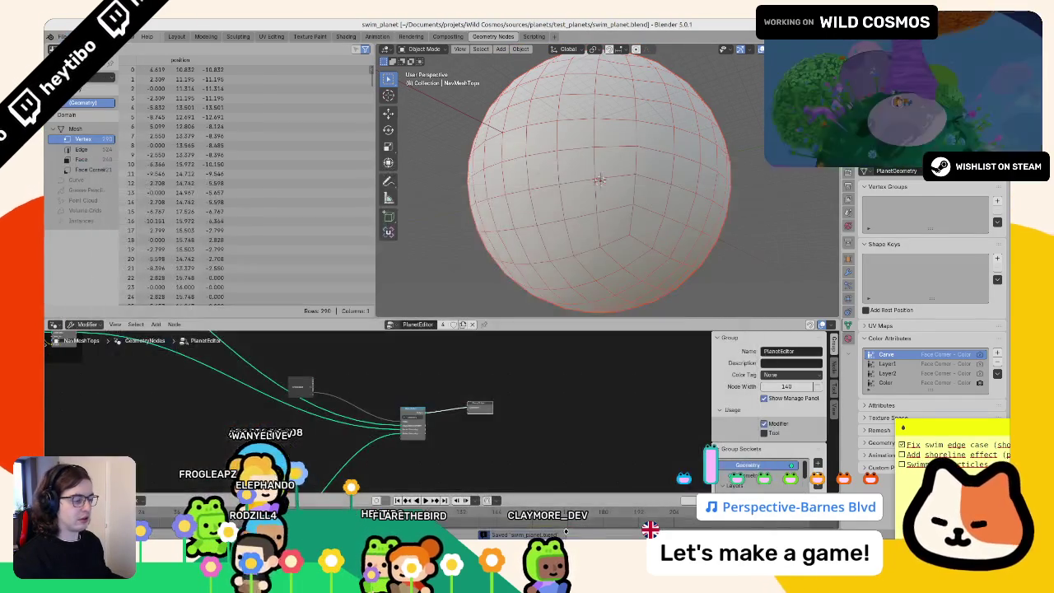
pyautogui.hotkey('alt', 'Tab')
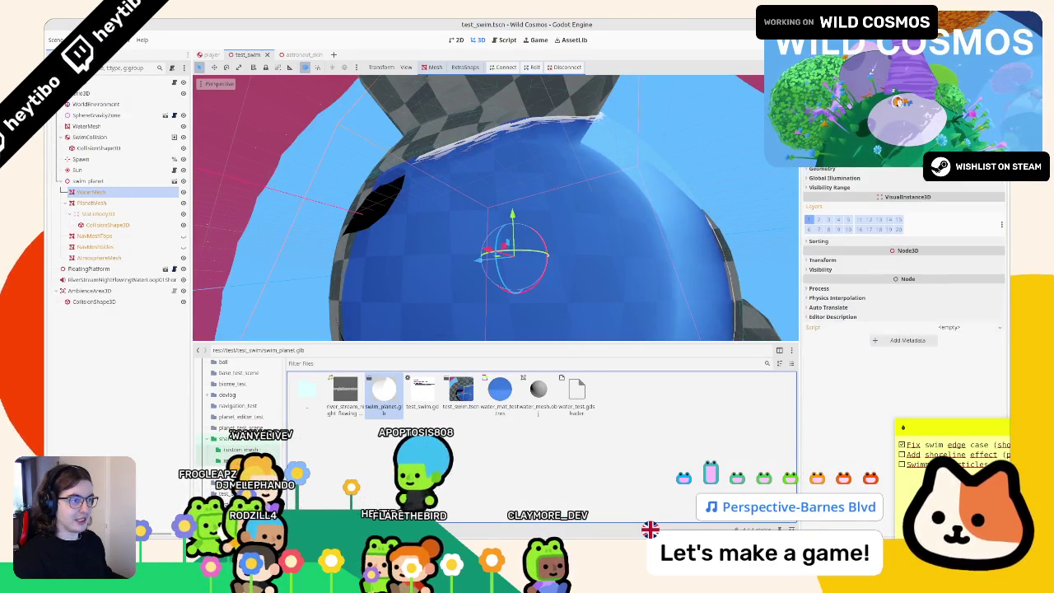
# Step: Select the WaterMesh node and open water_test.gdshader for editing
pyautogui.scroll(5, 962, 255)
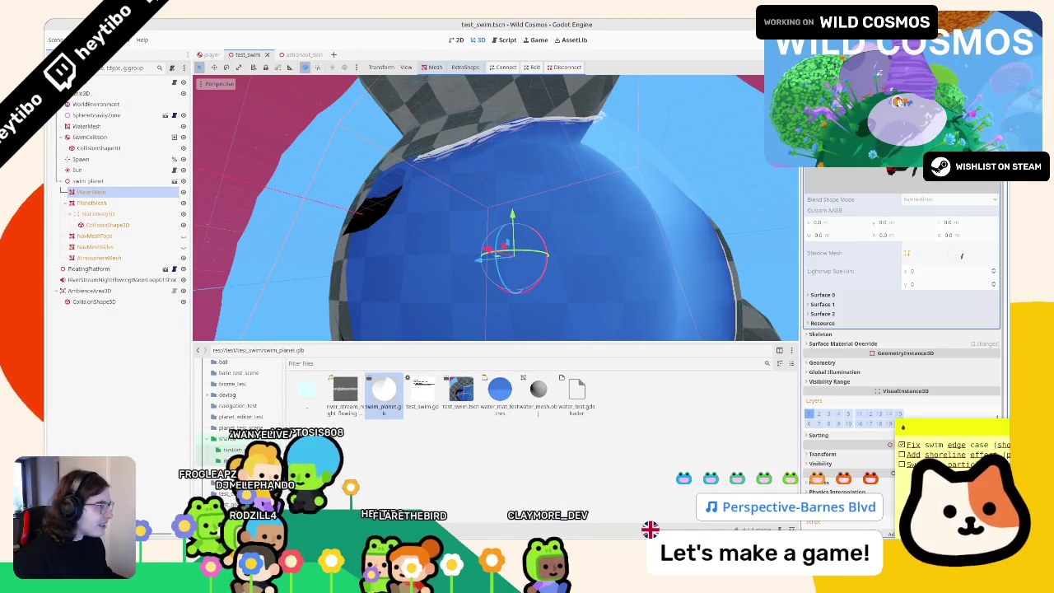
pyautogui.click(116, 191)
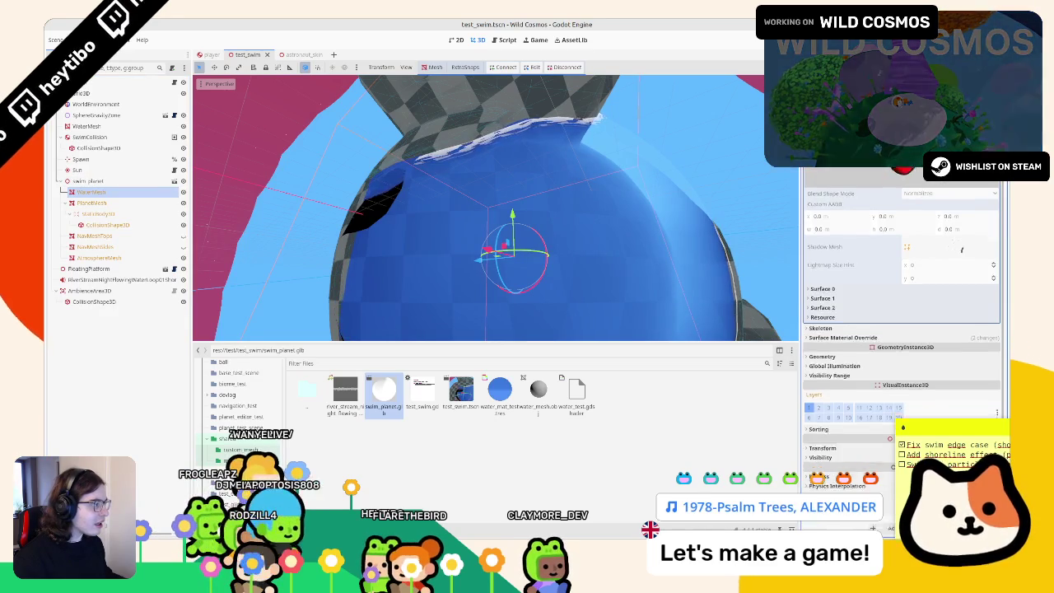
pyautogui.moveTo(409, 289); pyautogui.dragTo(480, 394, button='middle')
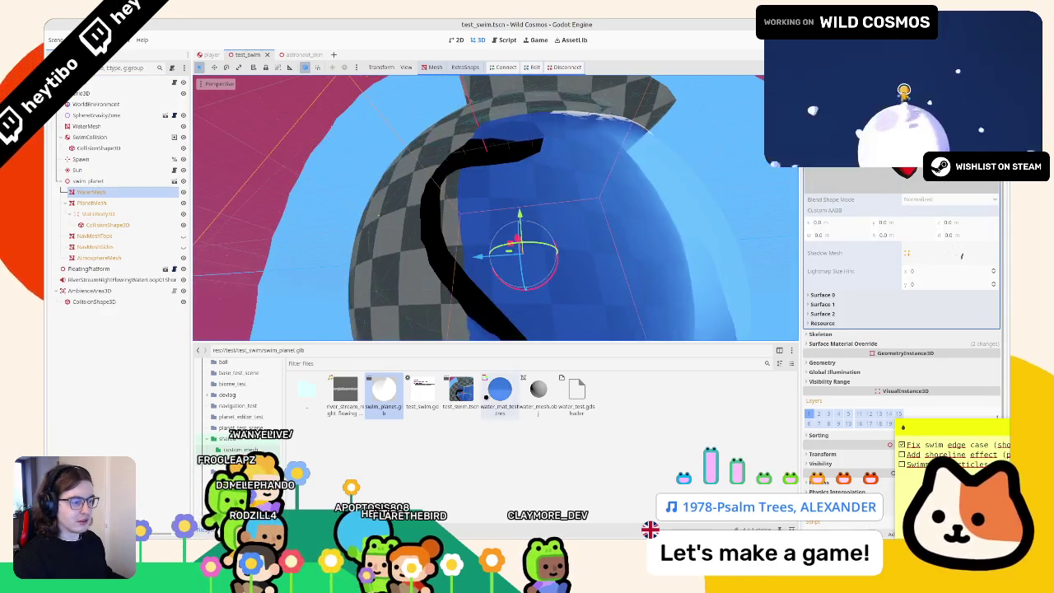
pyautogui.doubleClick(500, 389)
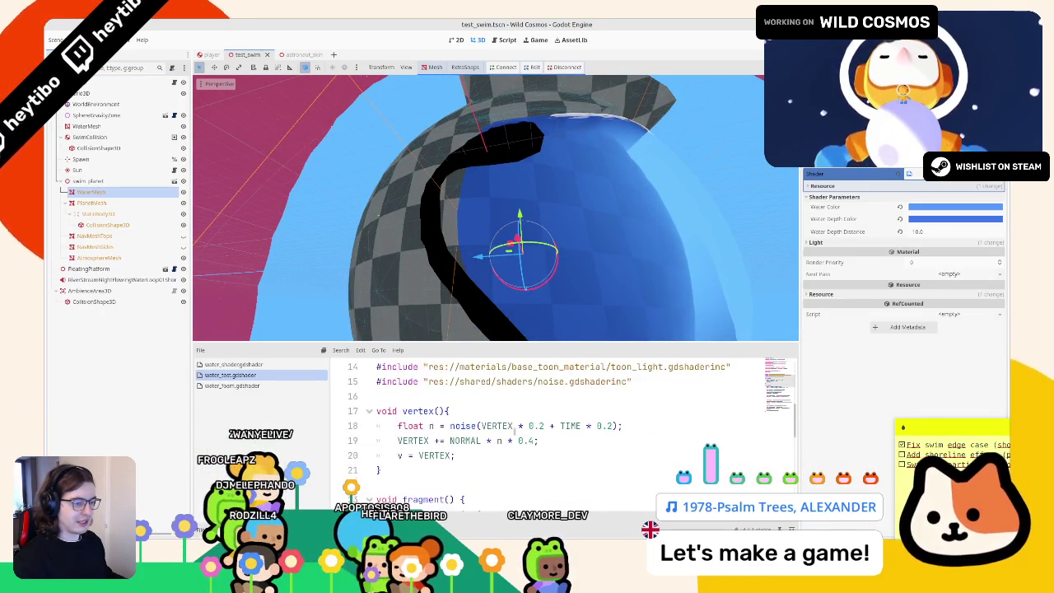
# Step: Multiply line 19's vertex wave by COLOR.r, then launch the game
pyautogui.scroll(-5, 500, 440)
pyautogui.scroll(3, 499, 439)
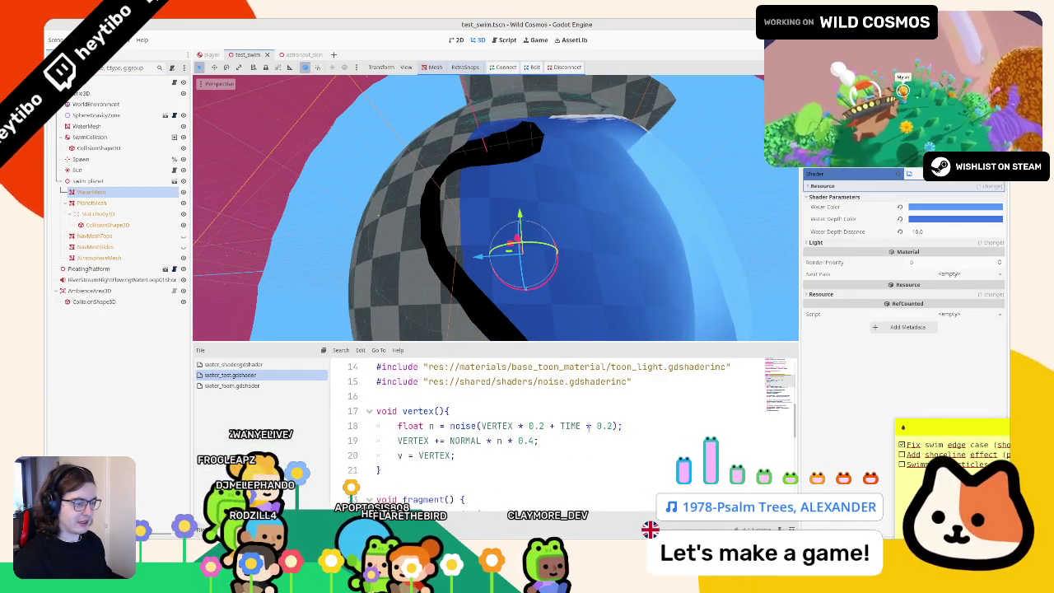
pyautogui.doubleClick(465, 440)
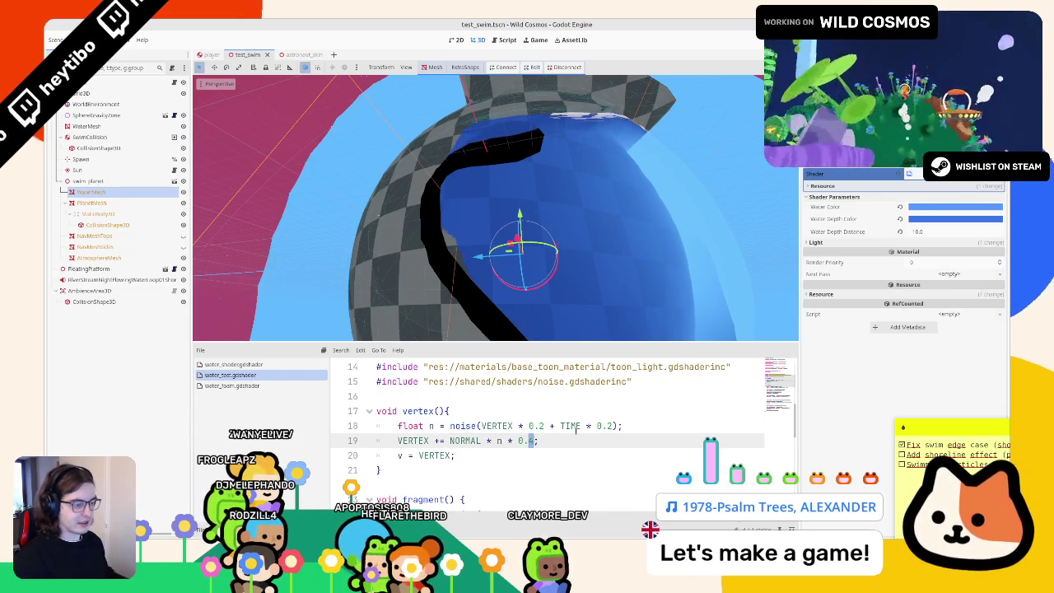
pyautogui.write('CIK')
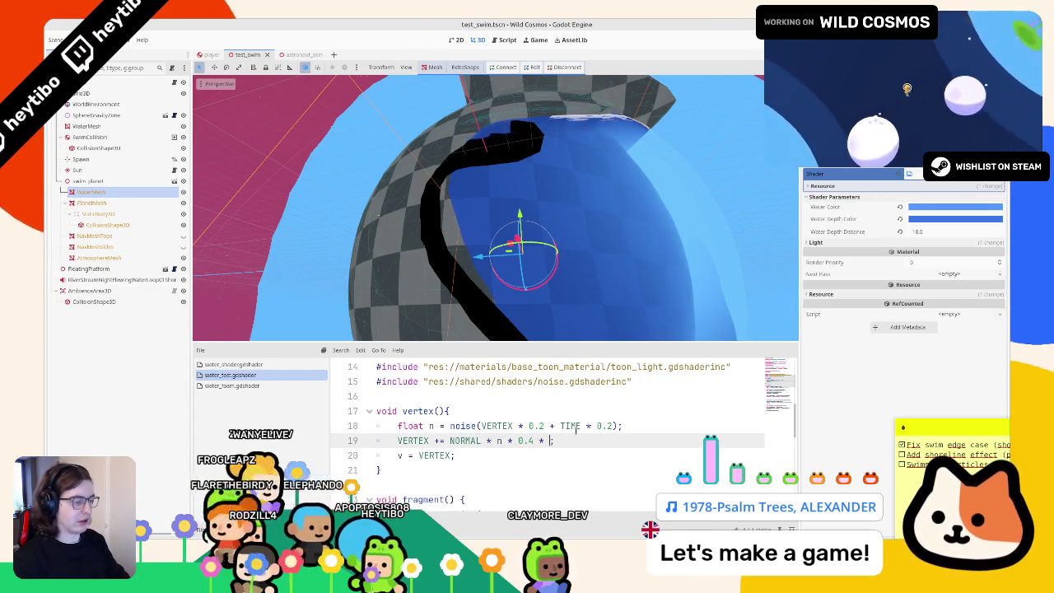
pyautogui.write('OR.r')
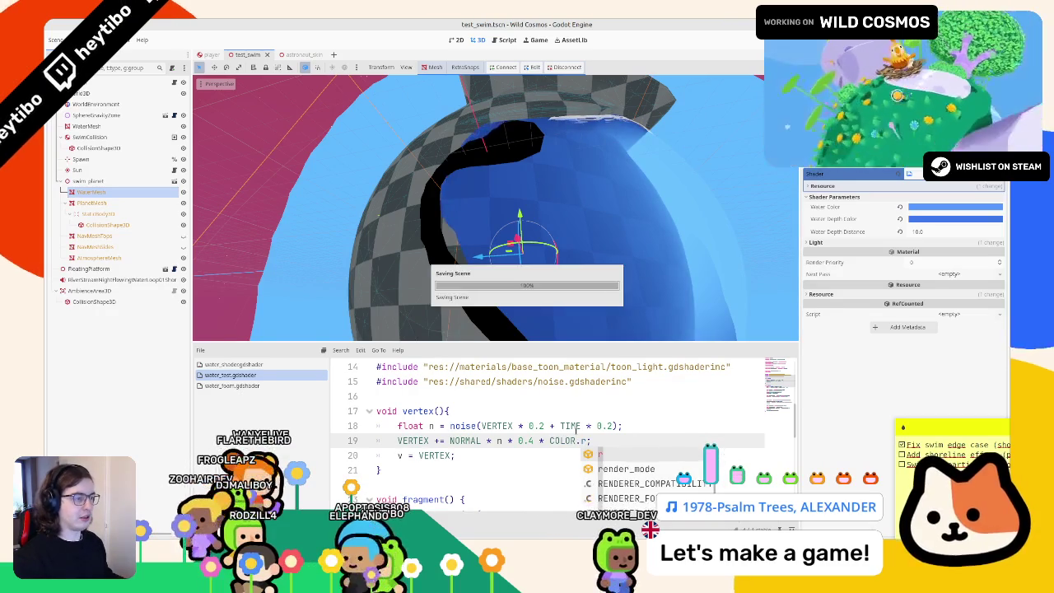
pyautogui.scroll(-5, 539, 280)
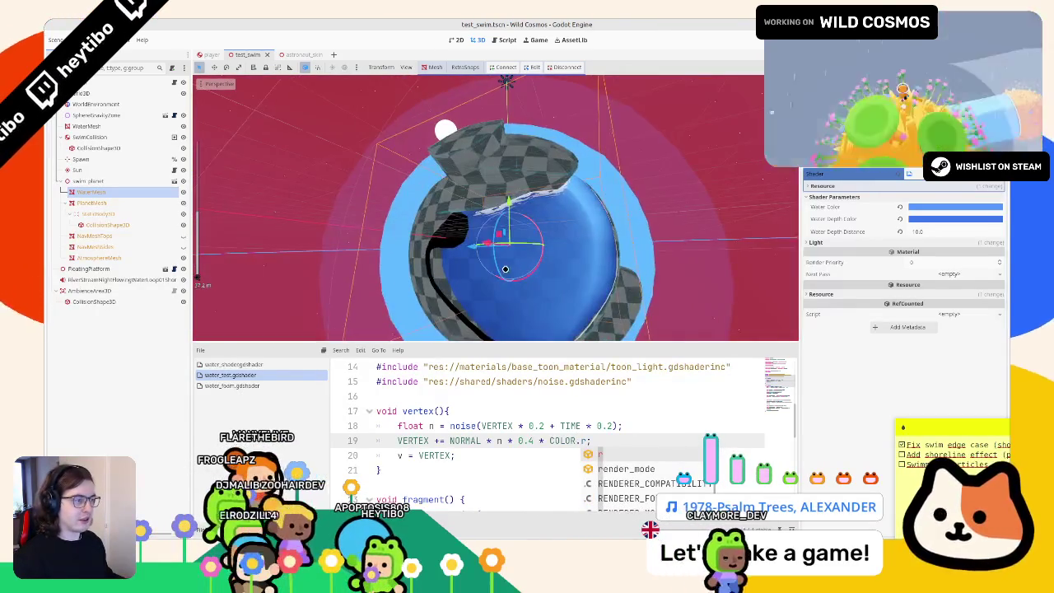
pyautogui.scroll(5, 552, 218)
pyautogui.scroll(3, 498, 194)
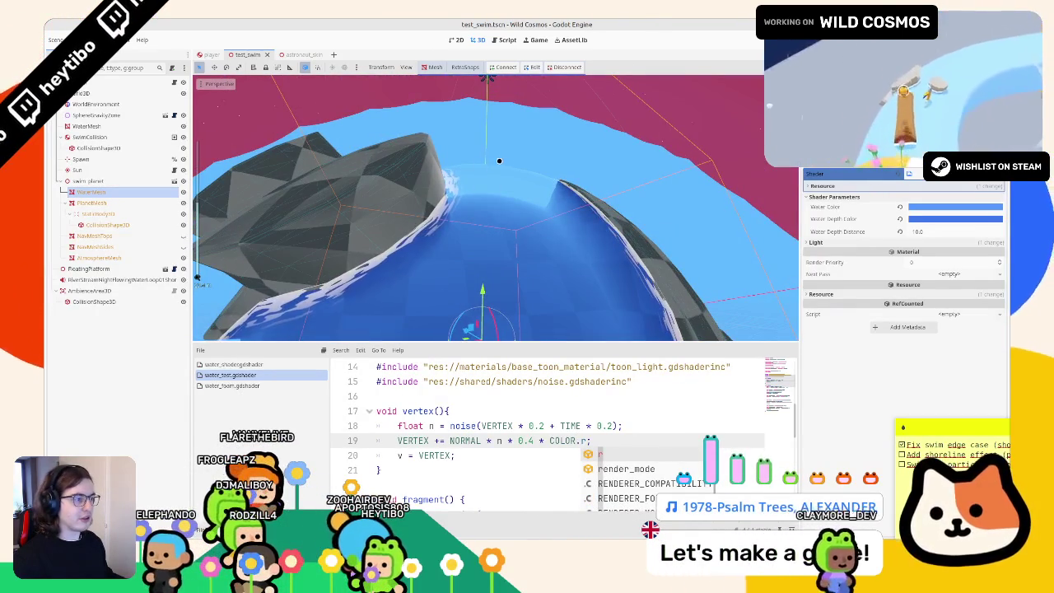
pyautogui.scroll(-5, 502, 191)
pyautogui.scroll(5, 485, 197)
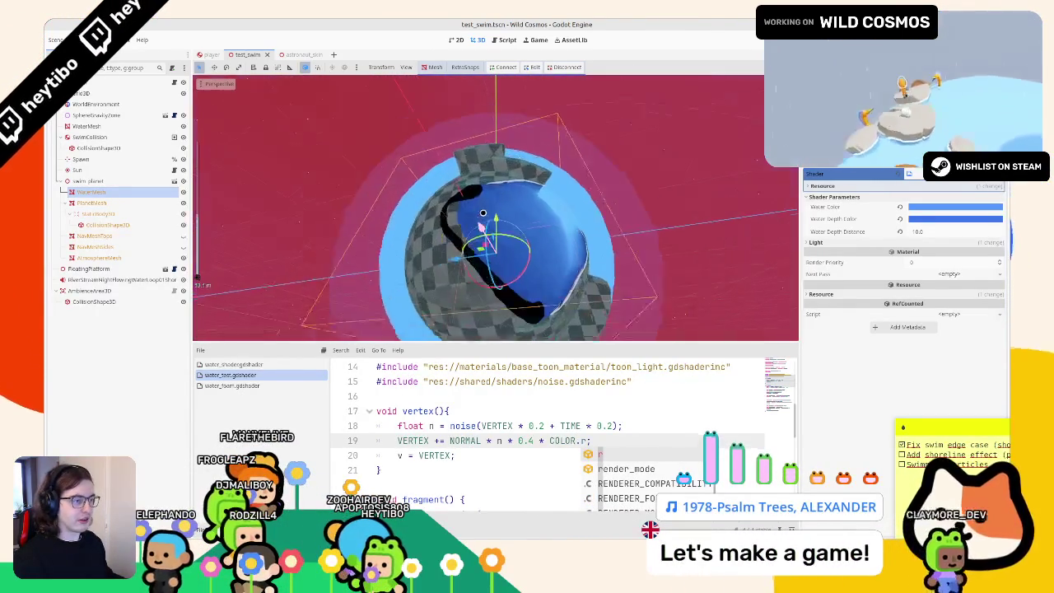
pyautogui.scroll(3, 459, 199)
pyautogui.press('F6')
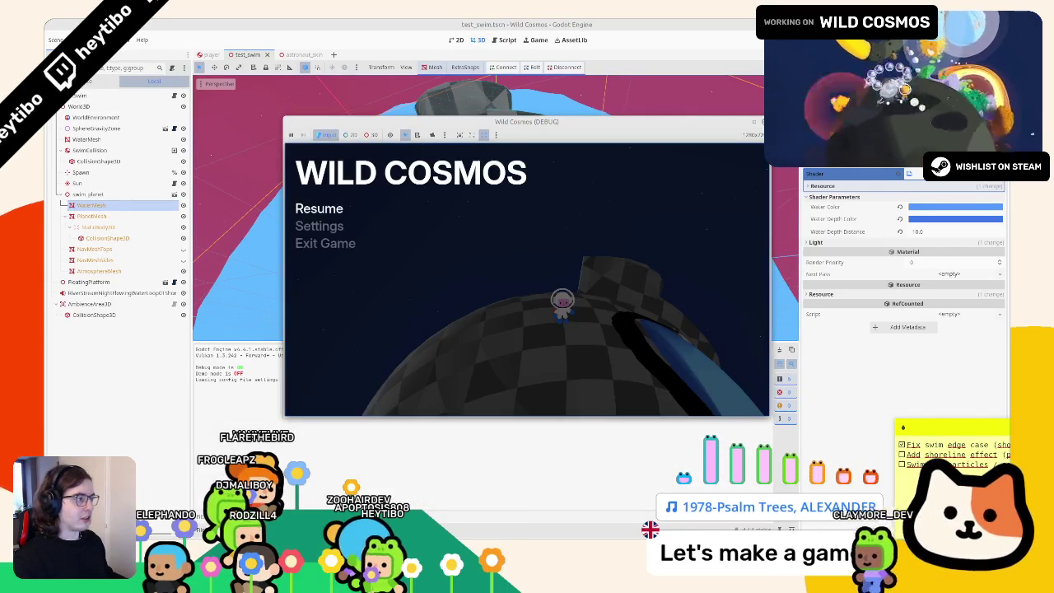
# Step: Maximize the game window, resume play, and move the character onto the blue water
pyautogui.doubleClick(750, 122)
pyautogui.press('Escape')
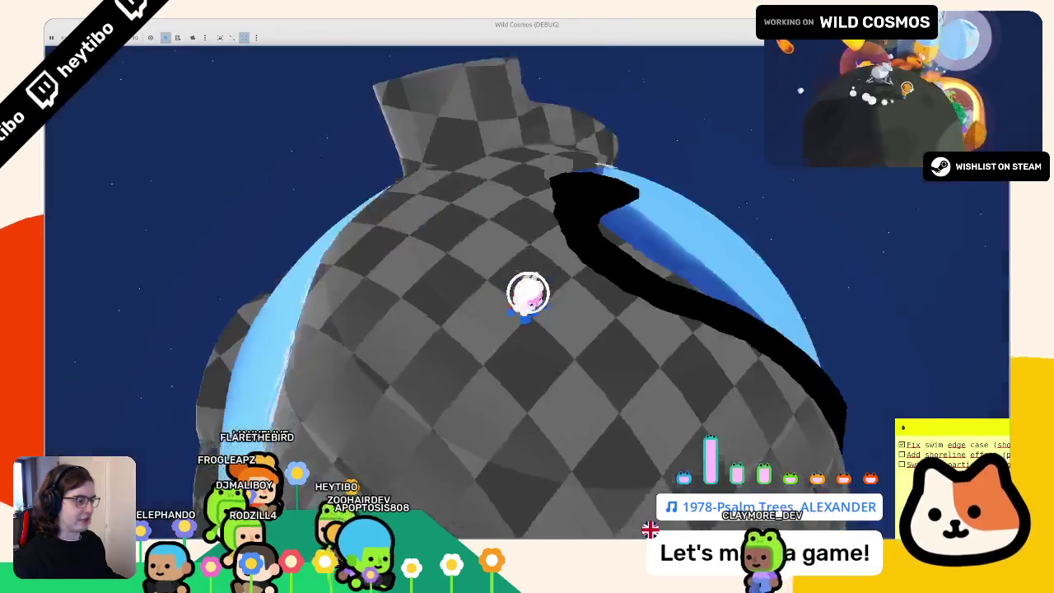
pyautogui.press('w')
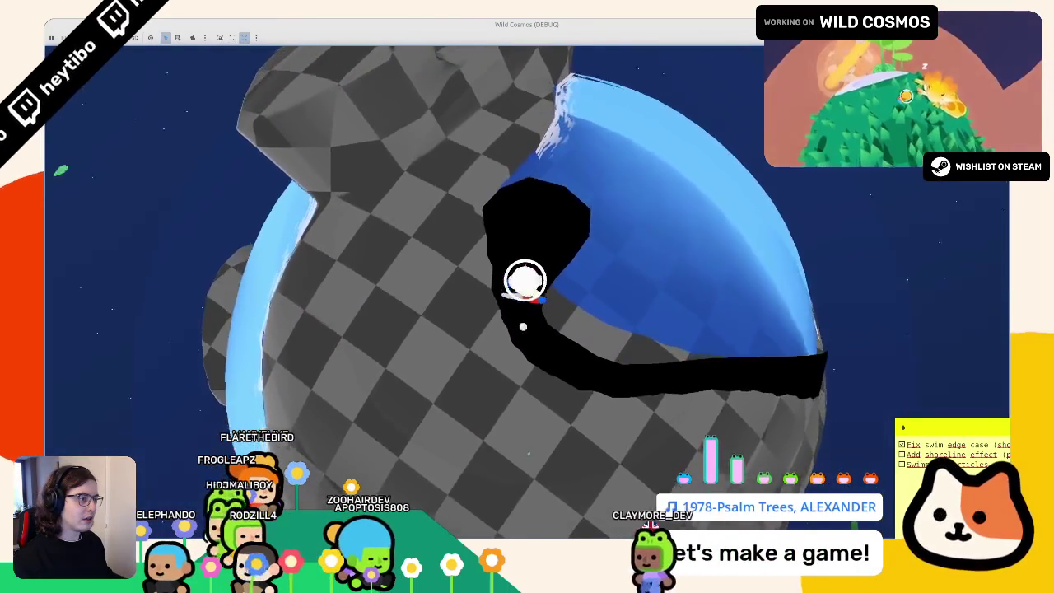
pyautogui.press('w')
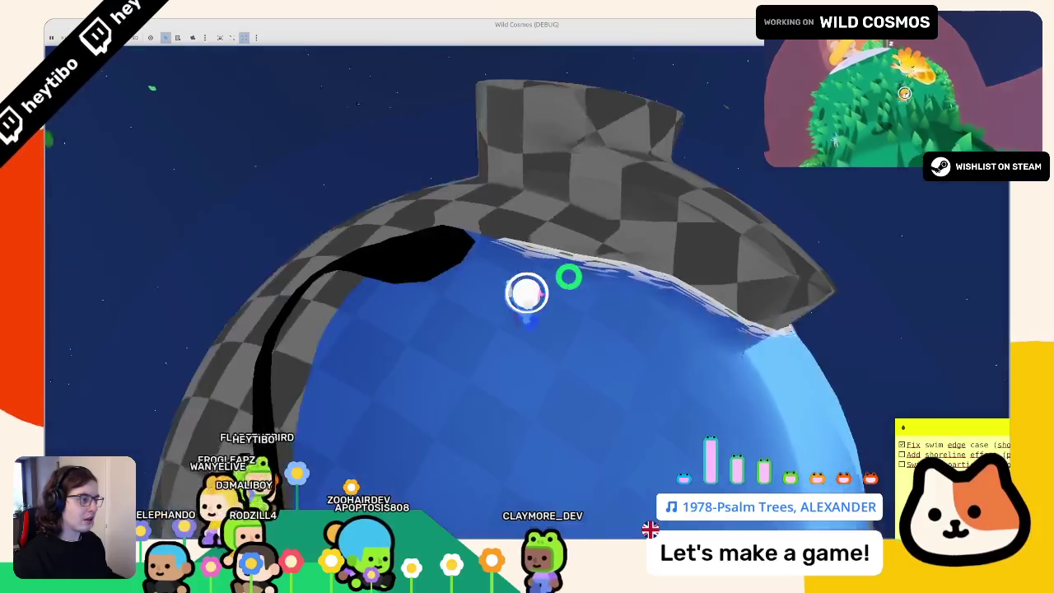
pyautogui.press('w')
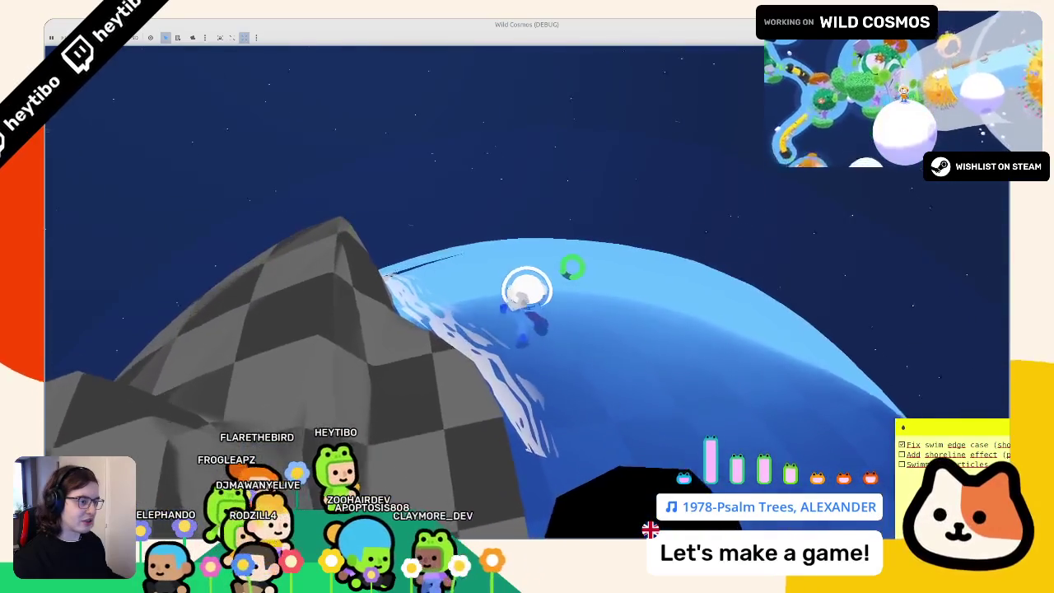
pyautogui.press('w')
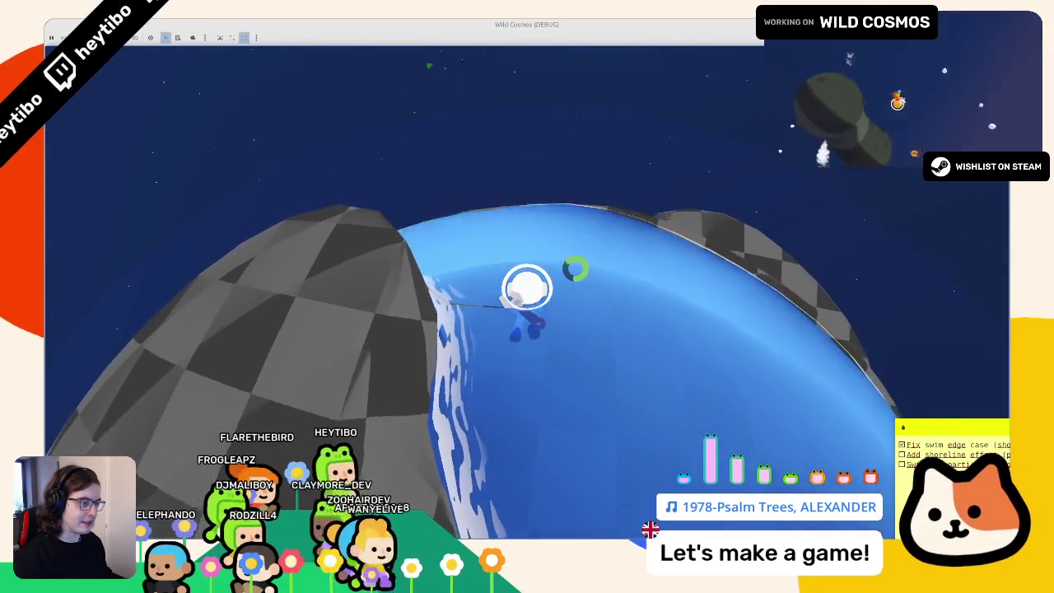
# Step: Swim across the water onto the checkered rock, then stop the game with F8
pyautogui.press('w')
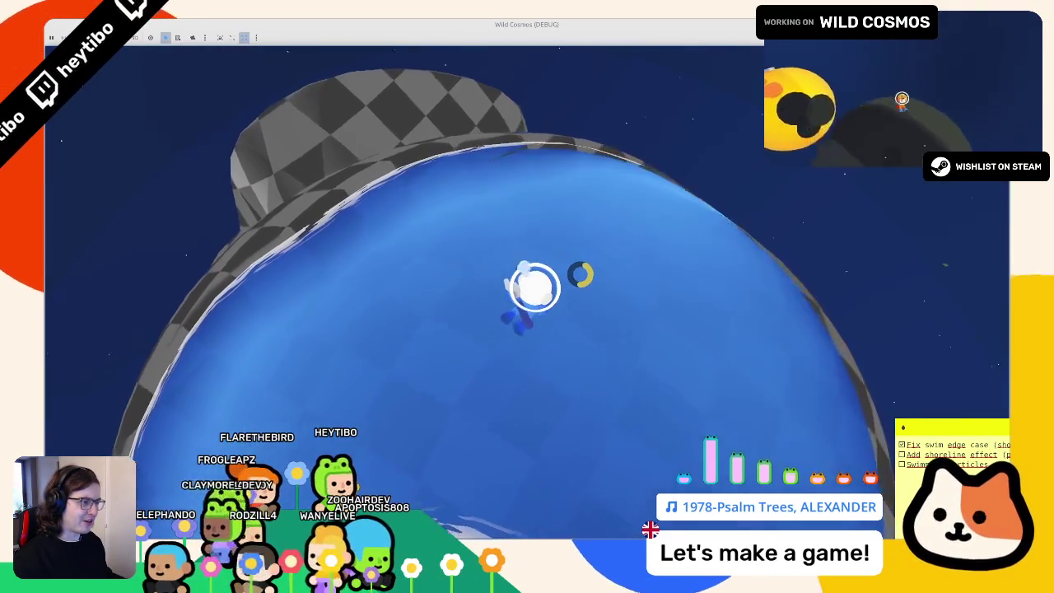
pyautogui.press('w')
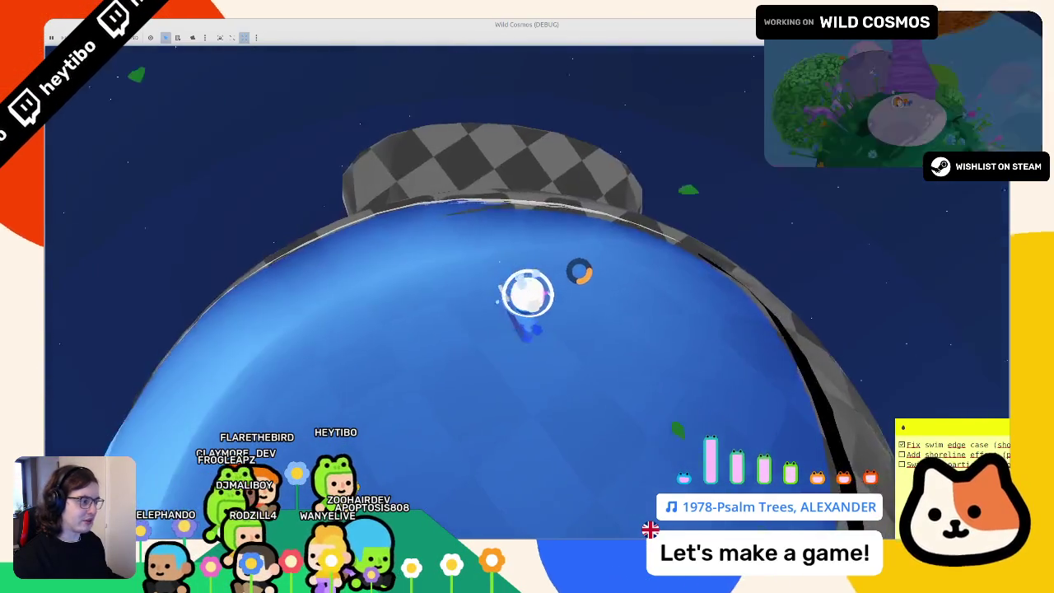
pyautogui.press('w')
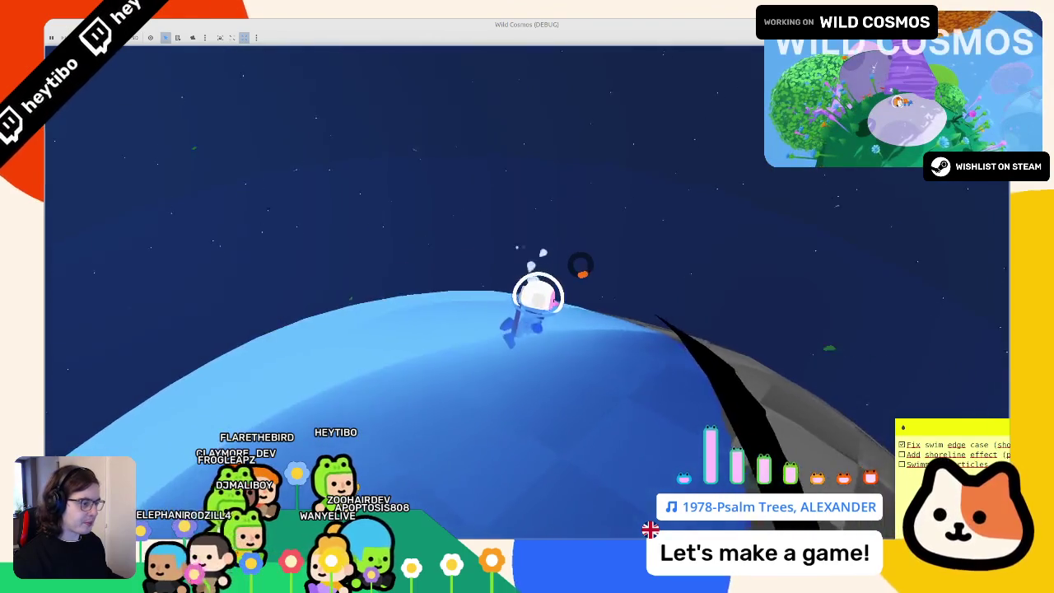
pyautogui.press('w')
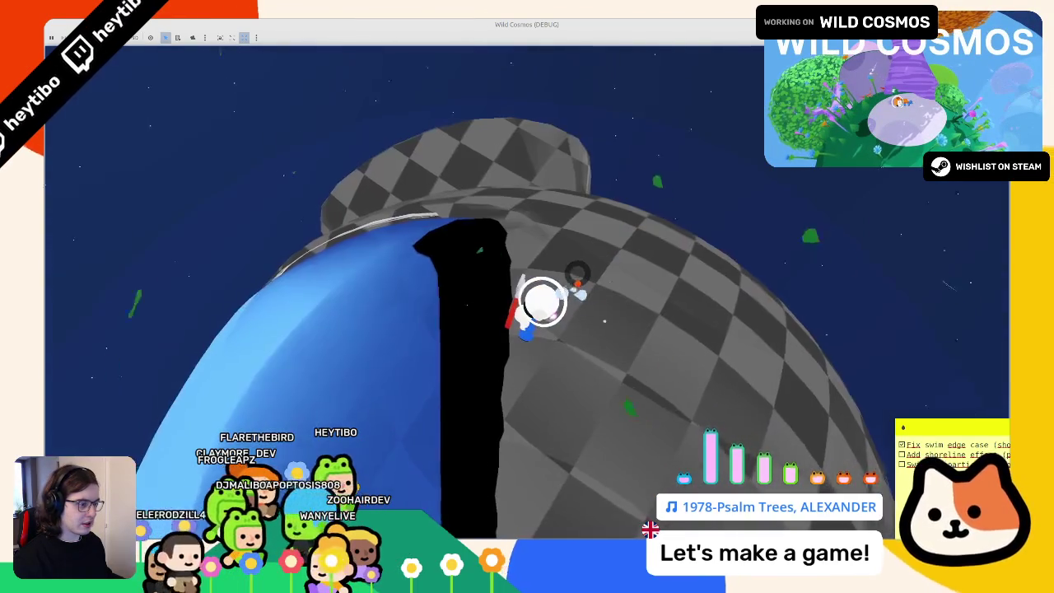
pyautogui.press('w')
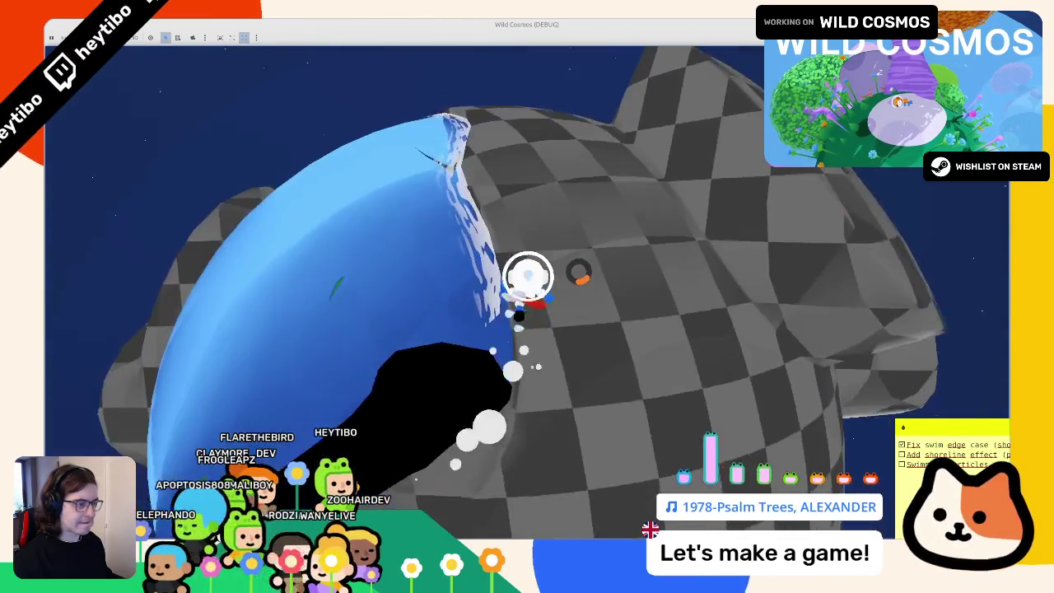
pyautogui.press('w')
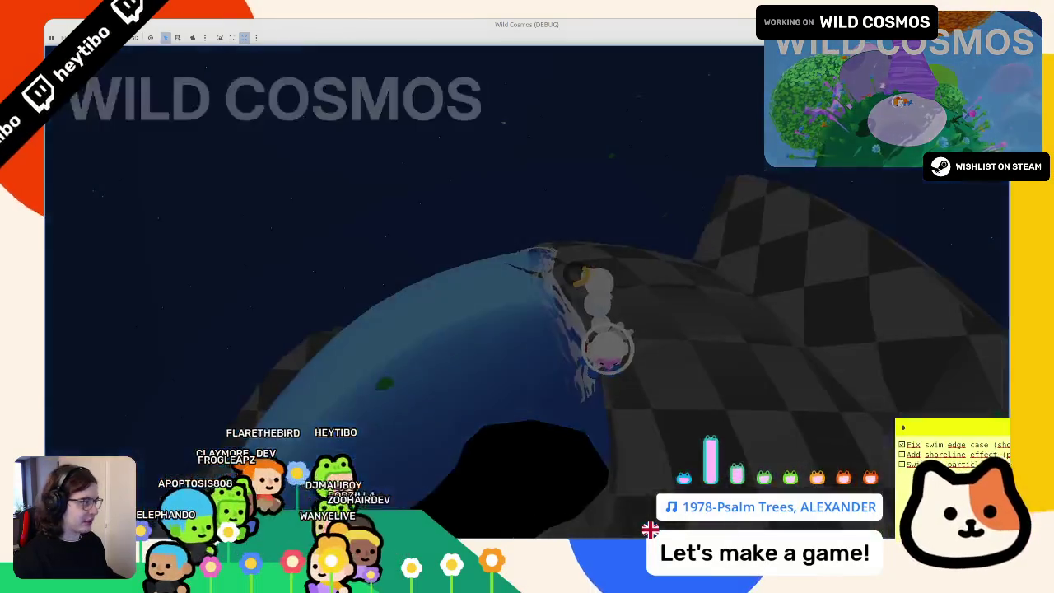
pyautogui.press('F8')
pyautogui.moveTo(609, 312); pyautogui.dragTo(638, 336, button='middle')
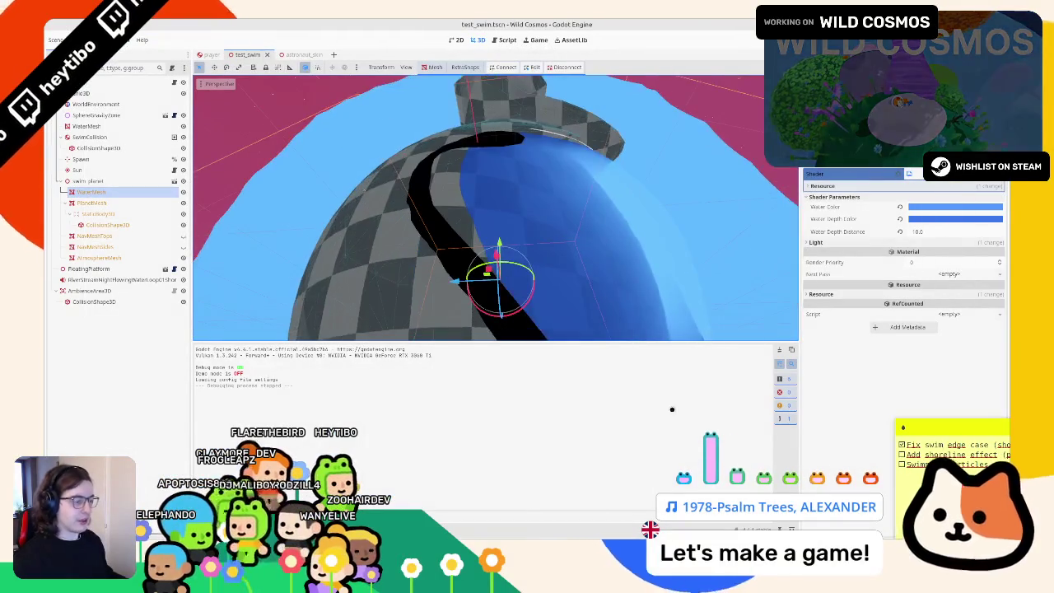
pyautogui.hotkey('alt', 'Tab')
pyautogui.moveTo(568, 165); pyautogui.dragTo(596, 169, button='middle')
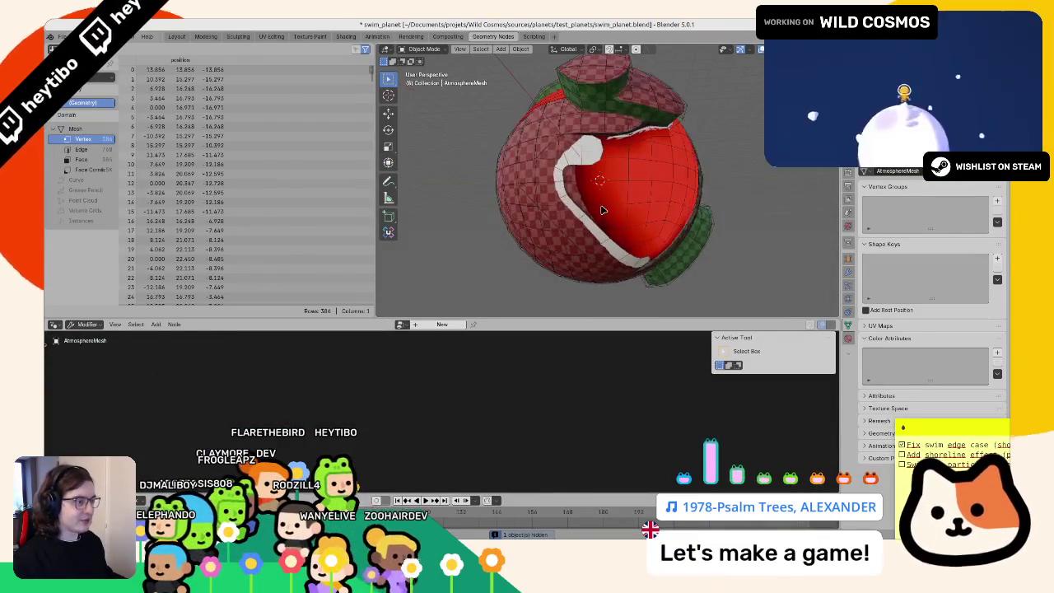
pyautogui.moveTo(461, 411); pyautogui.dragTo(566, 340, button='middle')
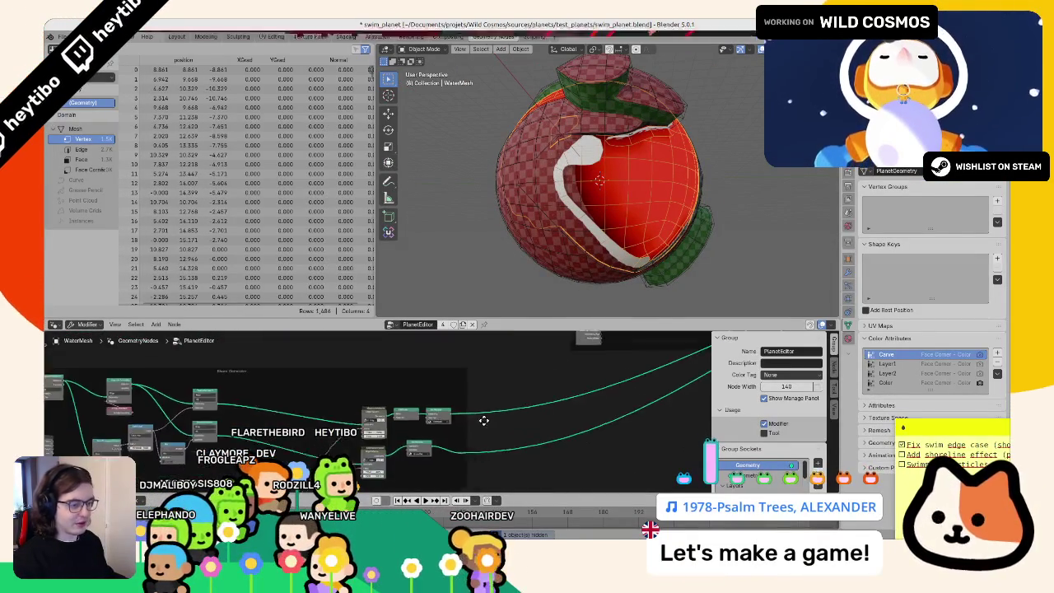
pyautogui.scroll(4, 567, 340)
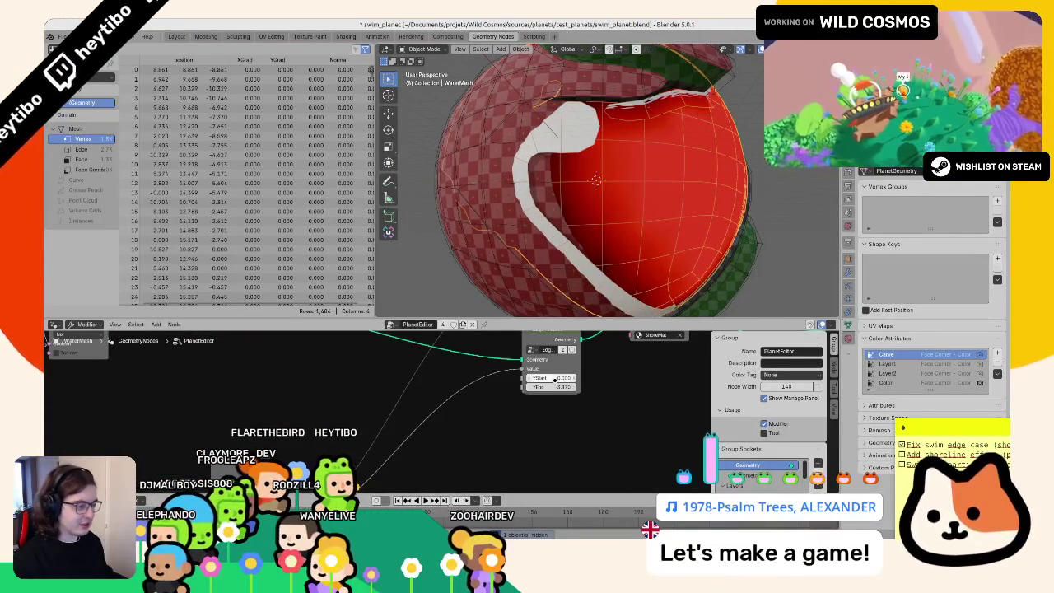
pyautogui.moveTo(552, 377)
pyautogui.mouseDown()
pyautogui.moveTo(527, 377)
pyautogui.moveTo(577, 386)
pyautogui.mouseUp()
pyautogui.scroll(-3, 604, 167)
pyautogui.scroll(4, 603, 167)
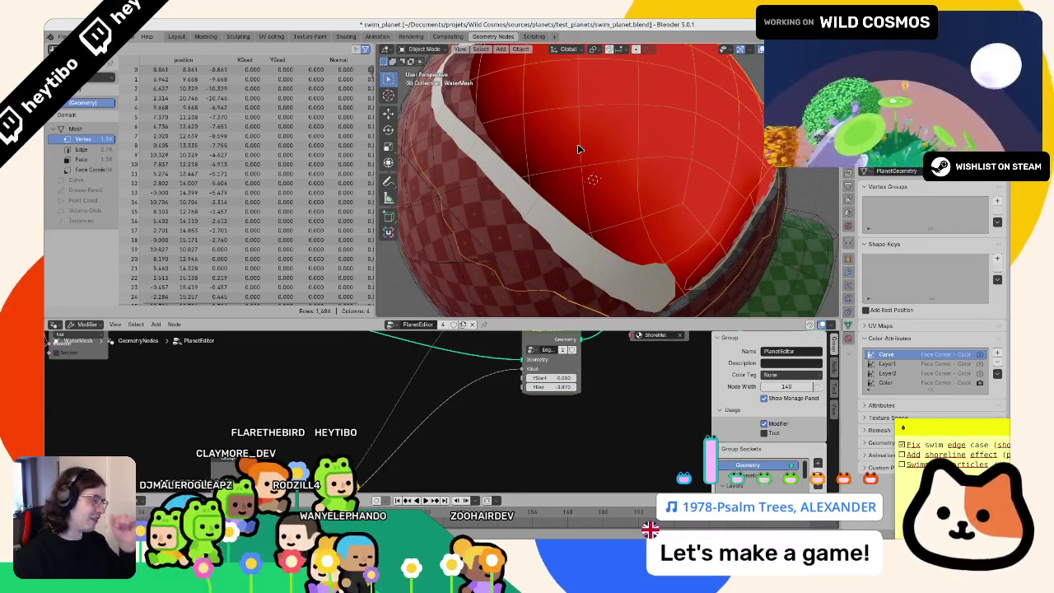
pyautogui.scroll(-3, 579, 149)
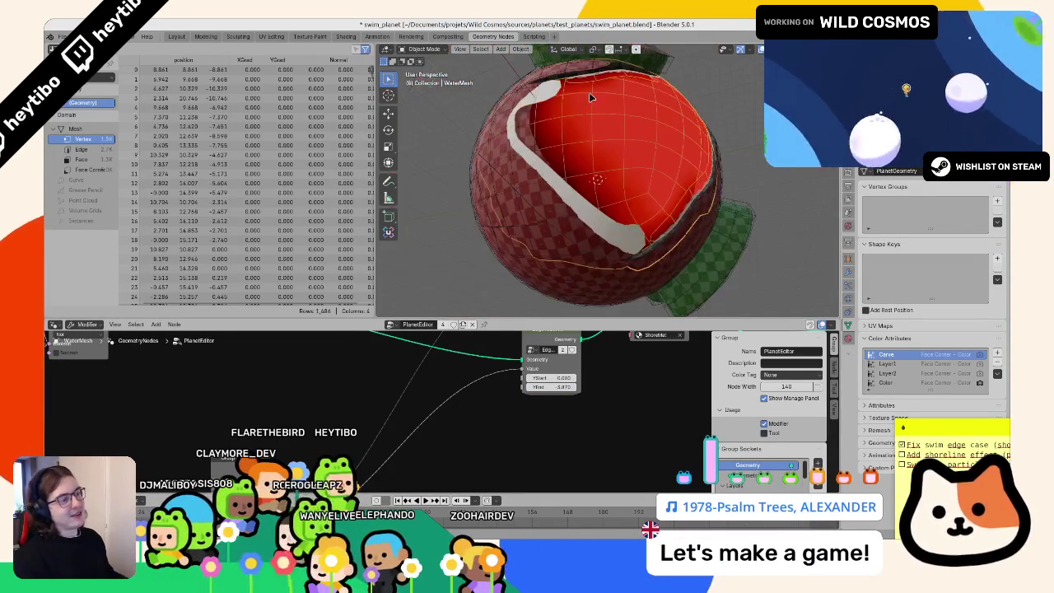
pyautogui.scroll(-1, 599, 123)
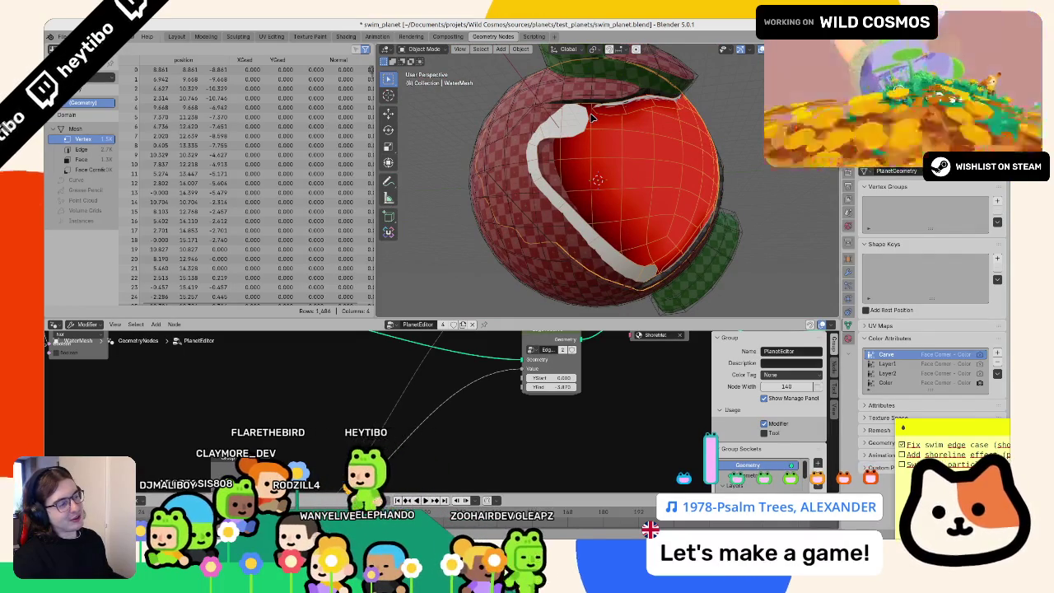
pyautogui.moveTo(247, 387); pyautogui.dragTo(538, 375, button='middle')
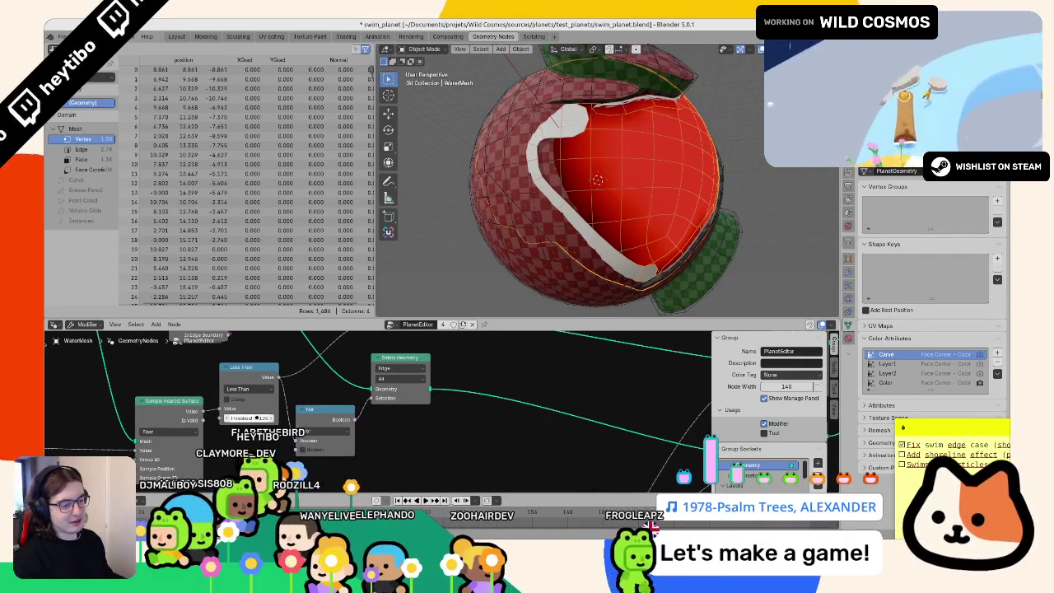
# Step: Raise the Less Than threshold from 0.150 to 0.160
pyautogui.press('Return')
pyautogui.click(270, 417)
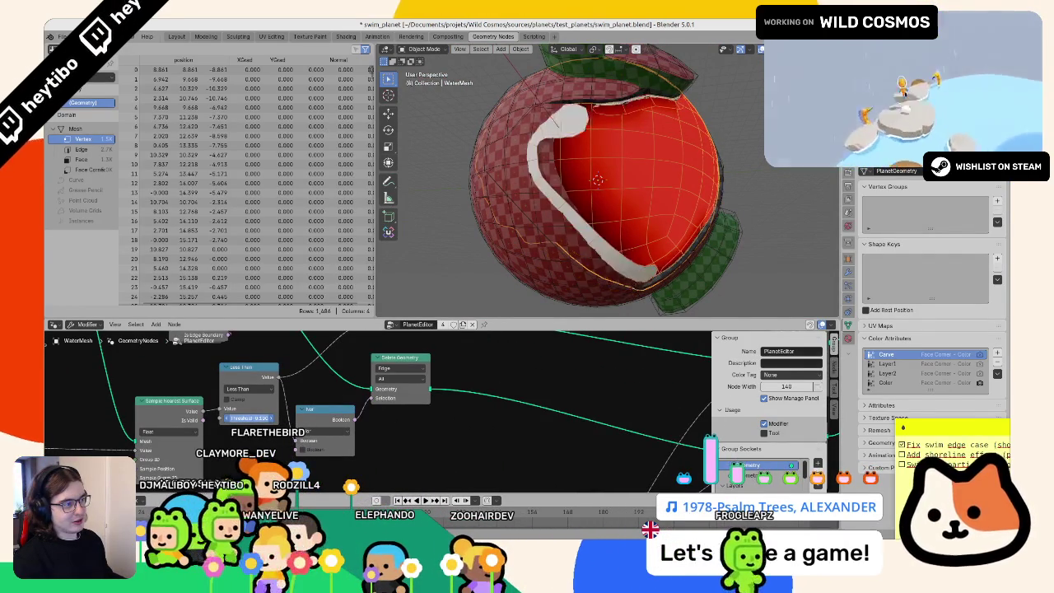
pyautogui.scroll(-1, 450, 452)
pyautogui.moveTo(450, 453)
pyautogui.mouseDown(button='middle')
pyautogui.moveTo(265, 420)
pyautogui.moveTo(371, 428)
pyautogui.moveTo(572, 375)
pyautogui.mouseUp(button='middle')
# Step: Inspect the Named Attribute node, then make NavMeshTops the active object
pyautogui.scroll(2, 371, 428)
pyautogui.moveTo(469, 380); pyautogui.dragTo(175, 410, button='middle')
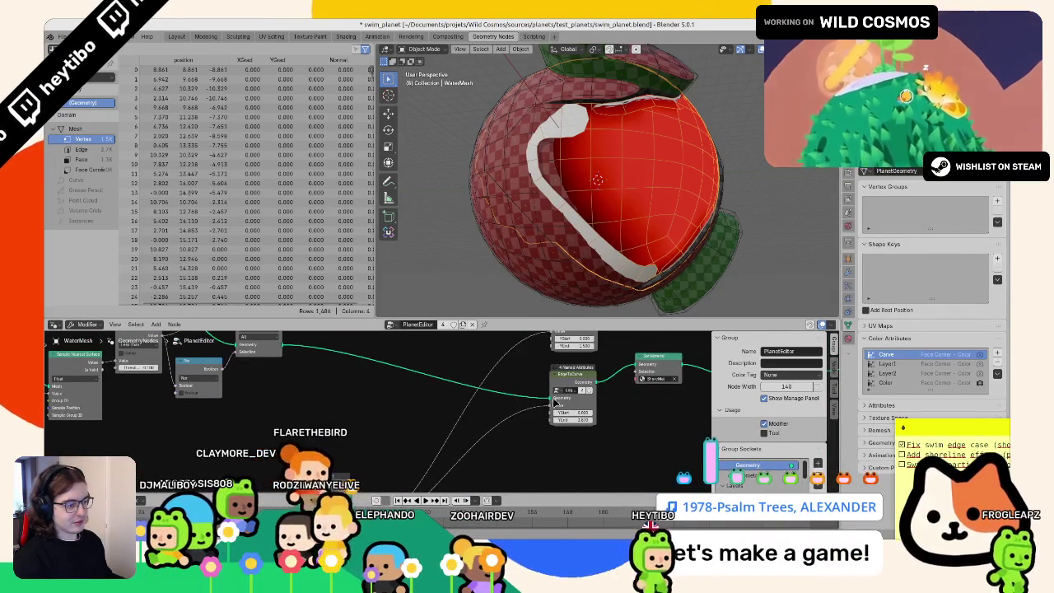
pyautogui.click(568, 393)
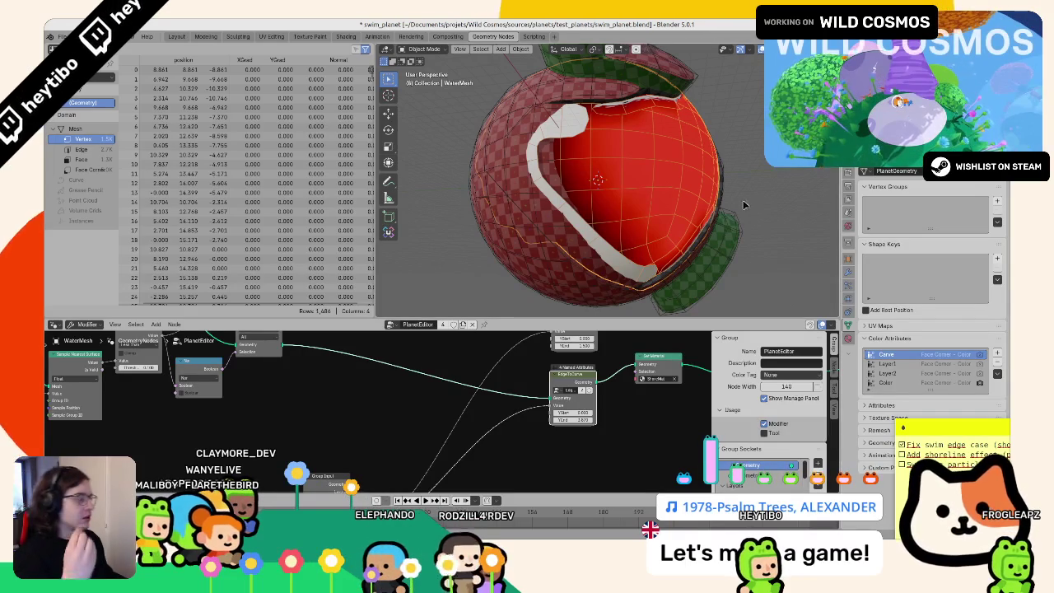
pyautogui.click(598, 180)
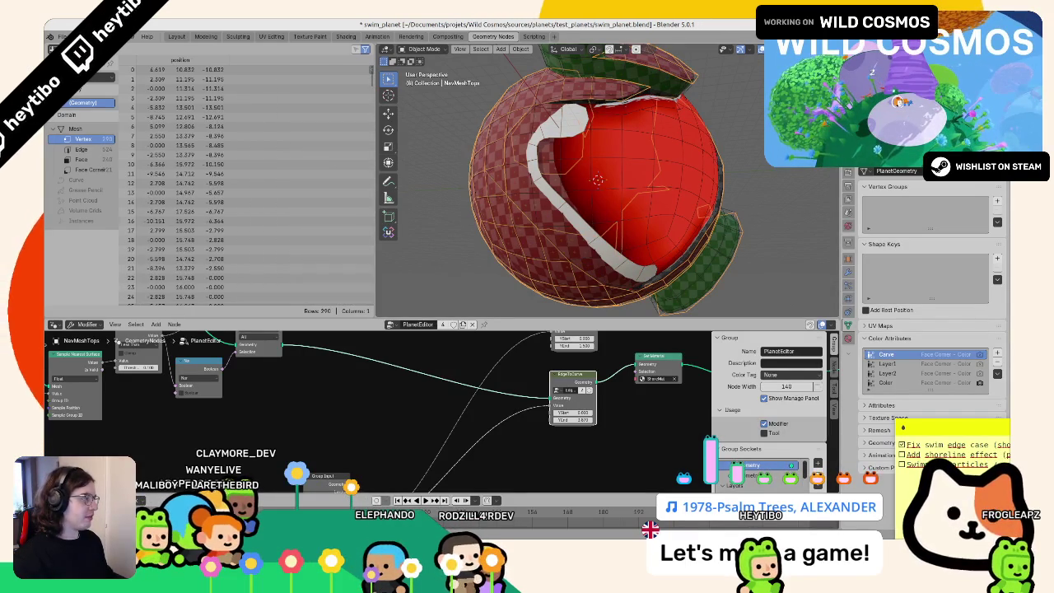
# Step: Select PlanetMesh.Col, mark faces in Edit Mode, then switch it to Vertex Paint
pyautogui.click(568, 140)
pyautogui.press('Tab')
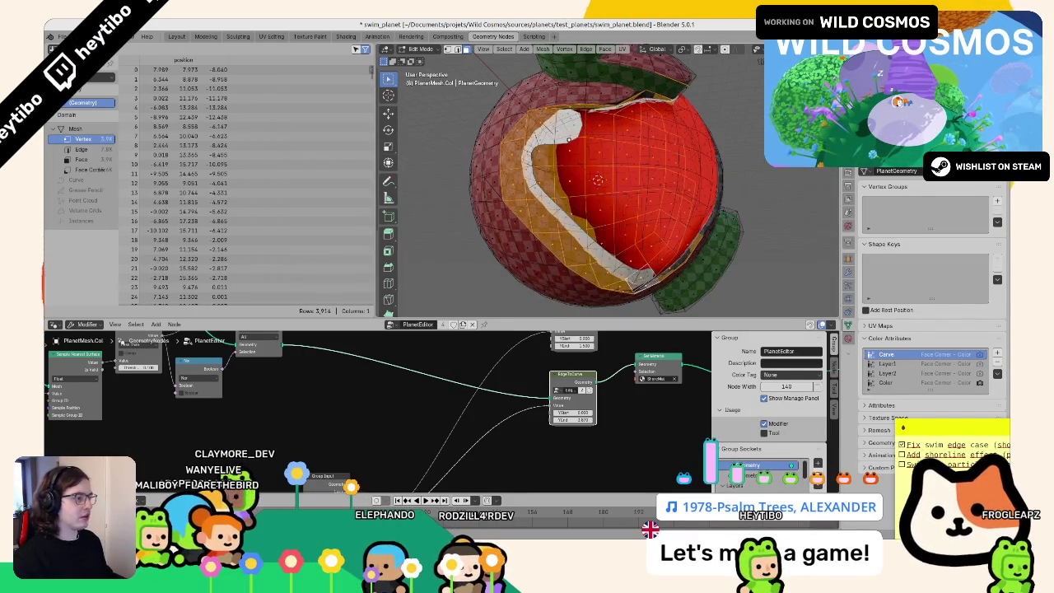
pyautogui.moveTo(563, 105)
pyautogui.mouseDown(button='middle')
pyautogui.moveTo(590, 149)
pyautogui.moveTo(573, 171)
pyautogui.moveTo(591, 186)
pyautogui.mouseUp(button='middle')
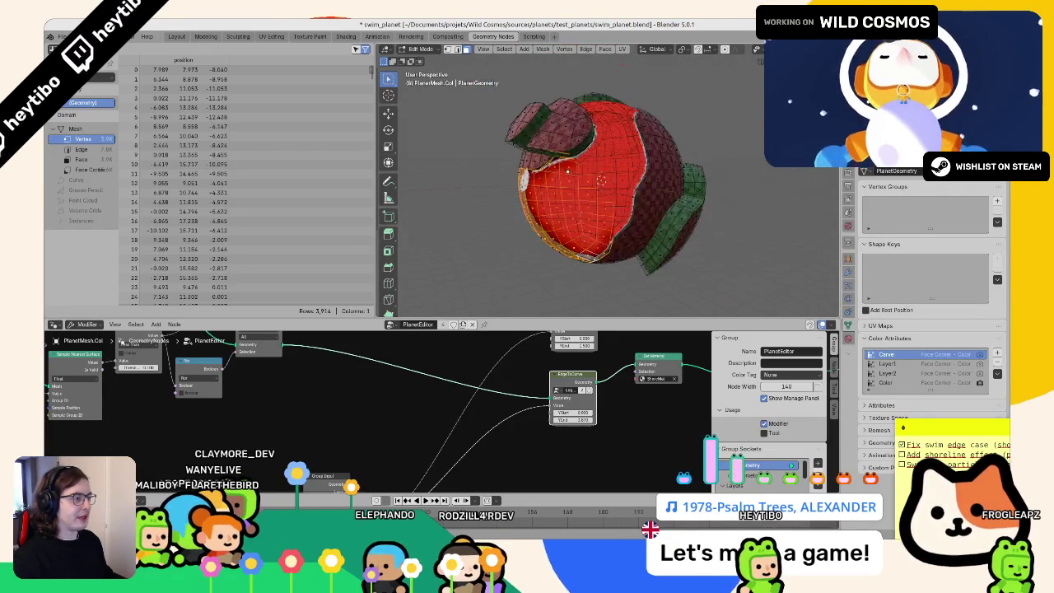
pyautogui.scroll(2, 591, 186)
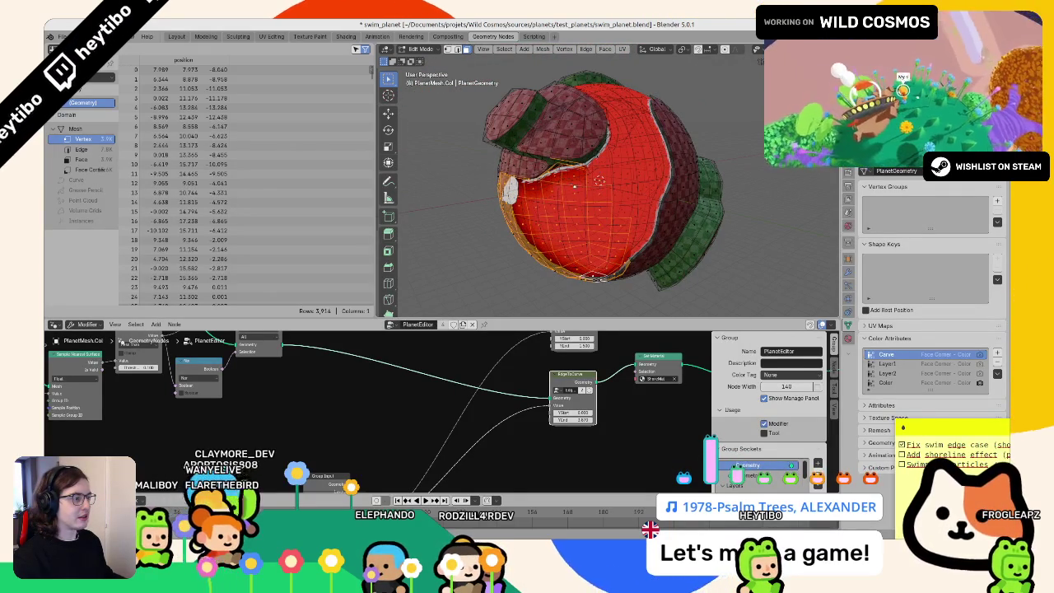
pyautogui.press('Tab')
pyautogui.moveTo(619, 190); pyautogui.dragTo(601, 206, button='middle')
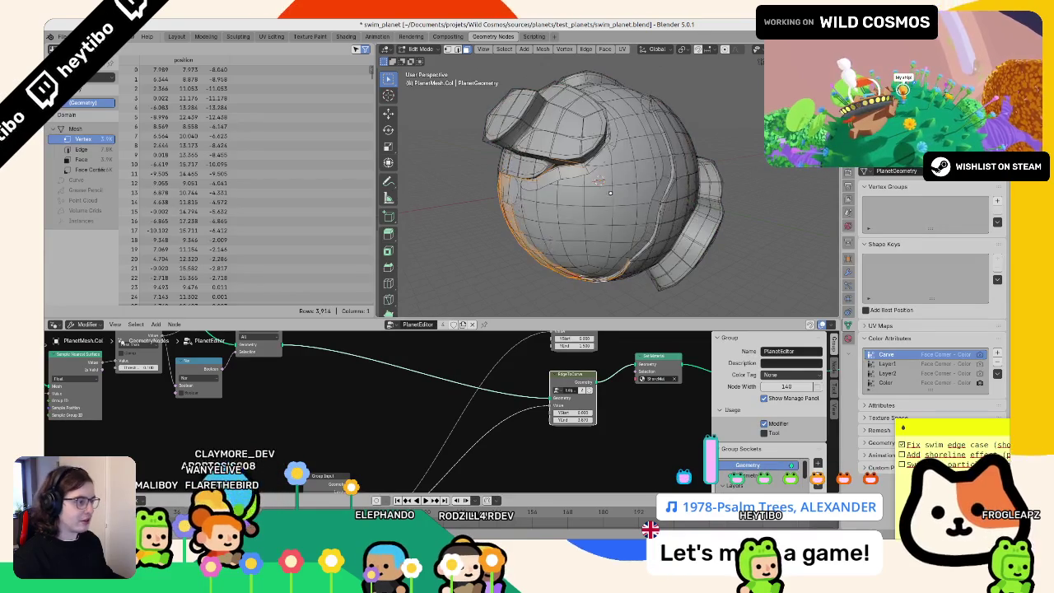
pyautogui.press('Tab')
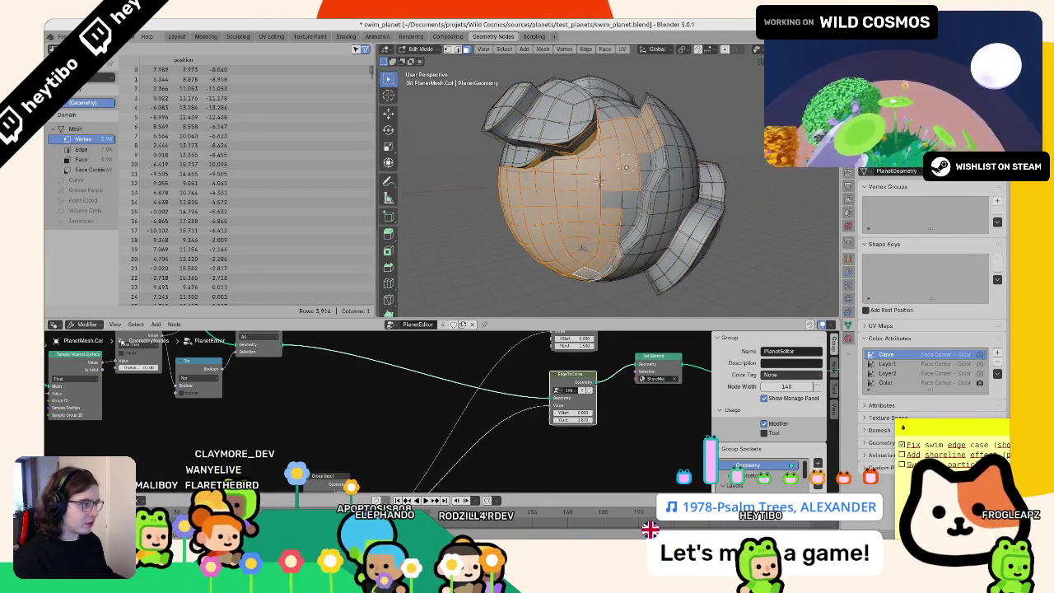
pyautogui.press('Tab')
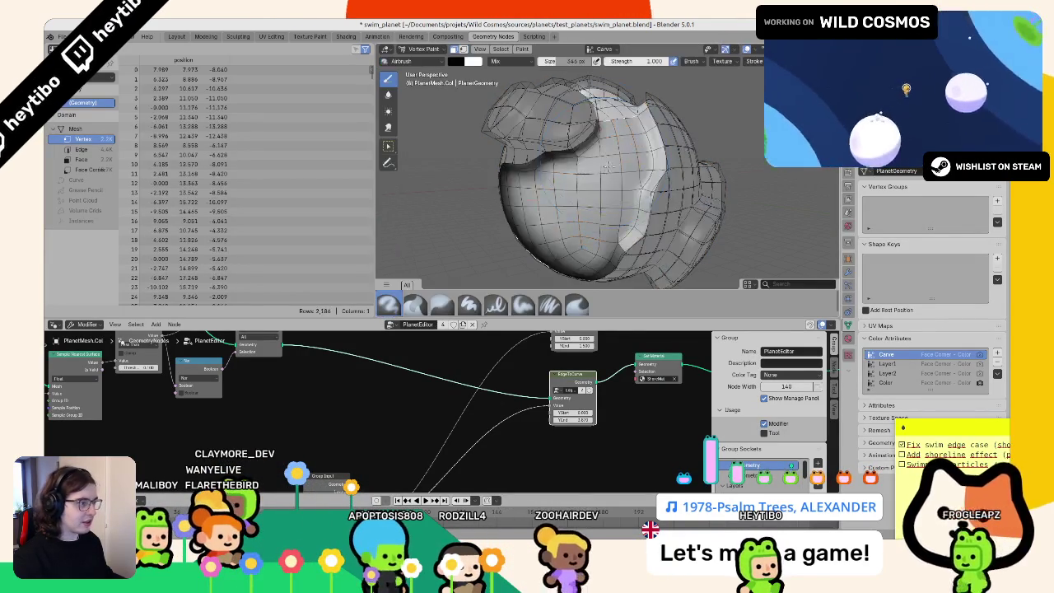
# Step: Pick the Blur brush and blur the Carve colours over the bulge
pyautogui.press('F3')
pyautogui.click(522, 49)
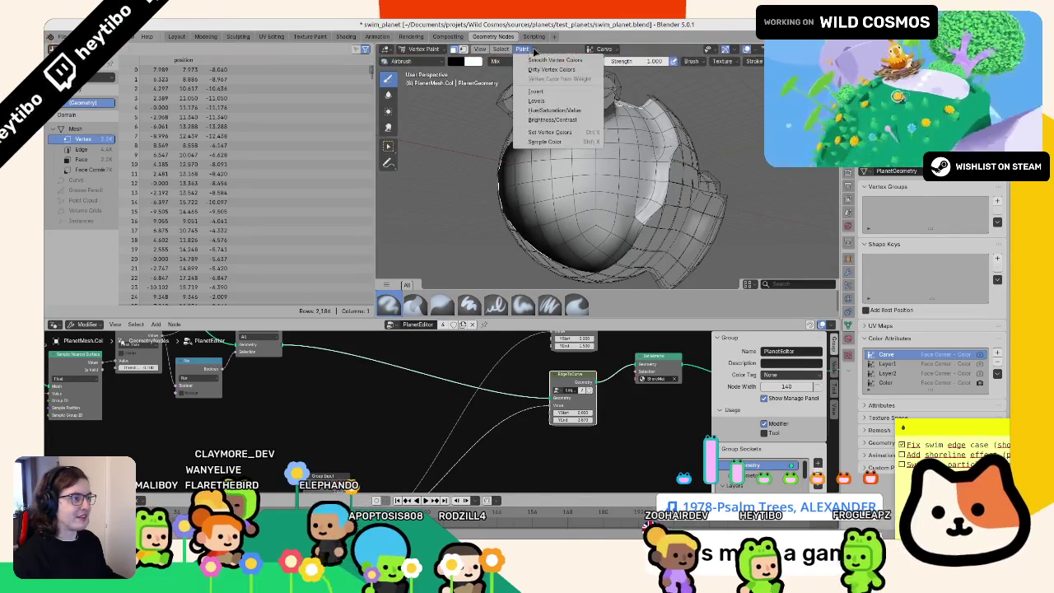
pyautogui.click(484, 50)
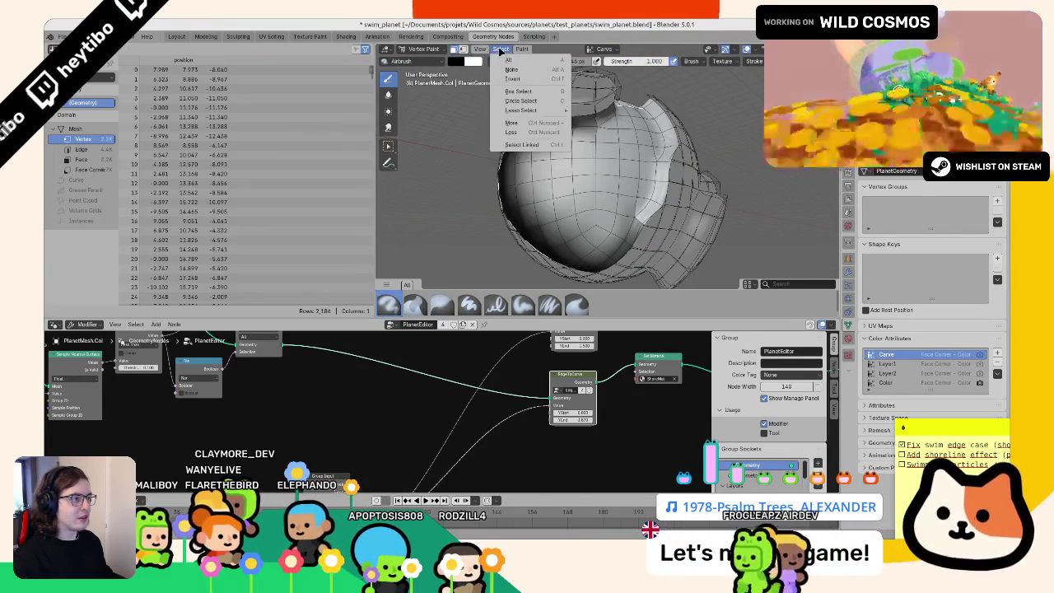
pyautogui.moveTo(552, 148); pyautogui.dragTo(562, 194, button='middle')
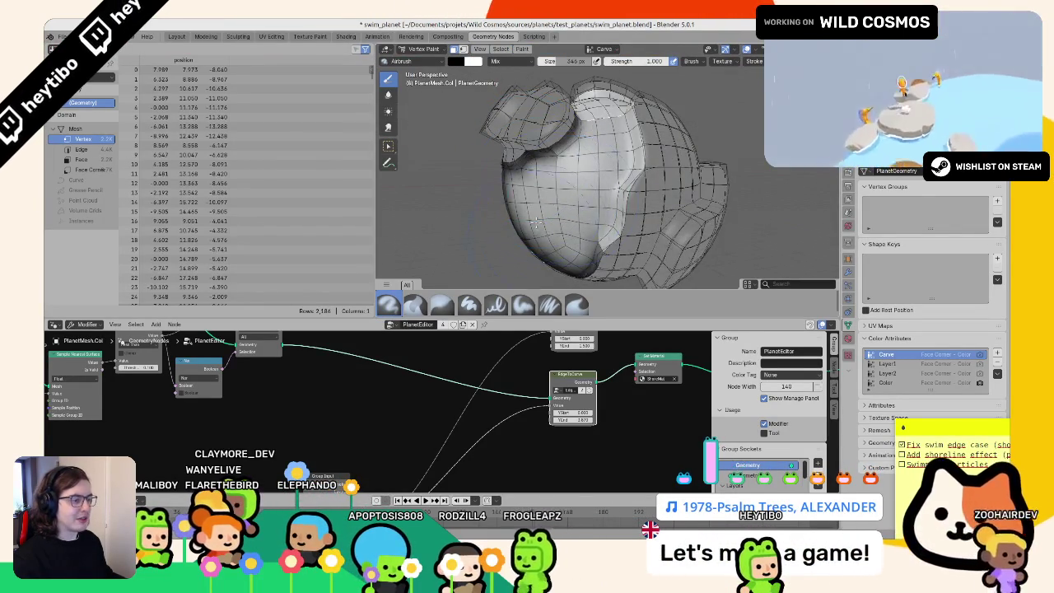
pyautogui.moveTo(531, 233); pyautogui.dragTo(447, 306, button='middle')
pyautogui.click(440, 306)
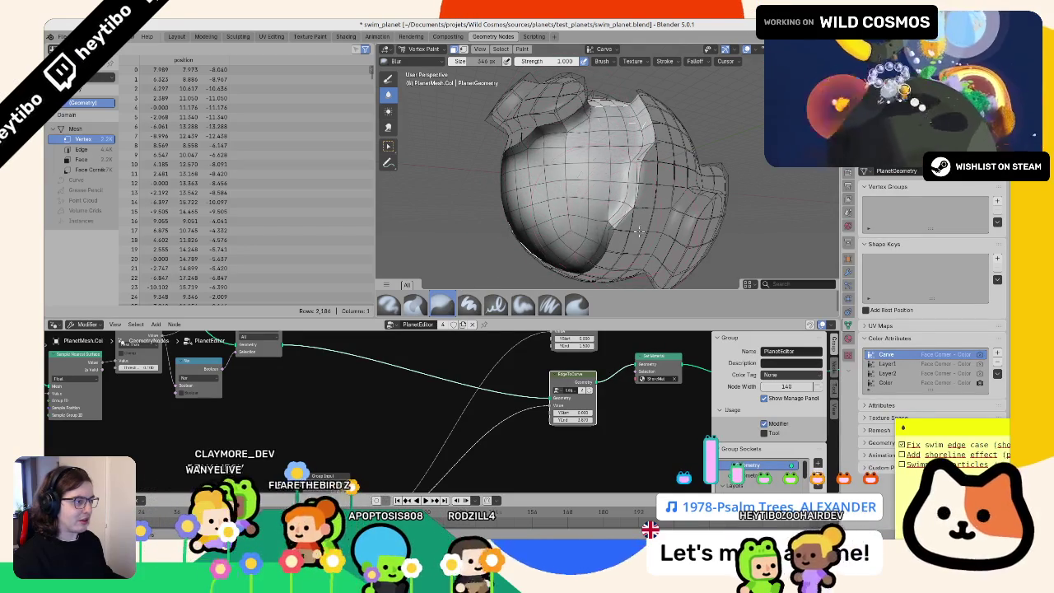
pyautogui.moveTo(591, 168); pyautogui.dragTo(581, 169)
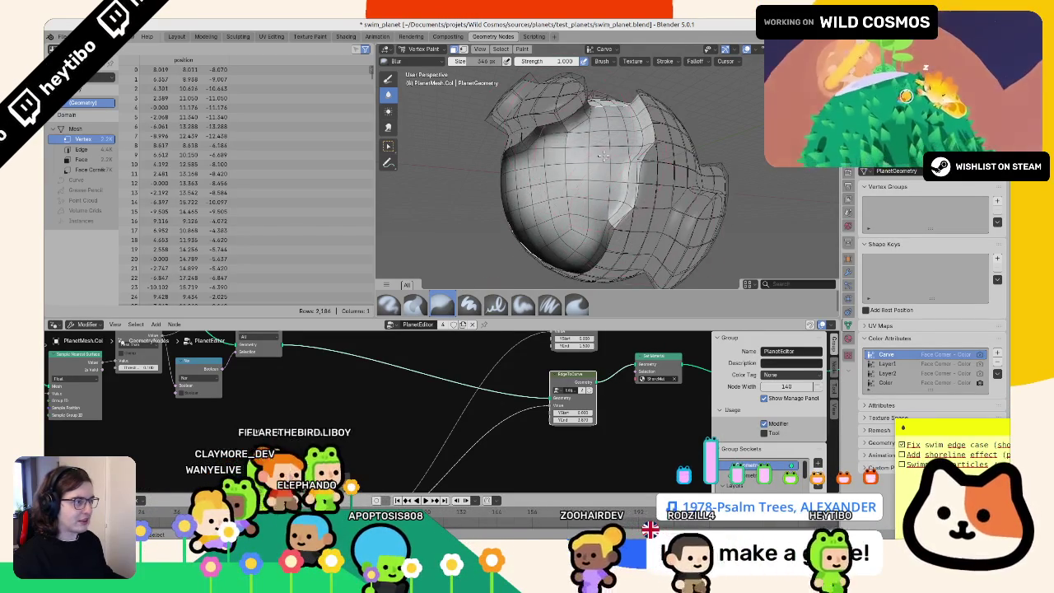
# Step: Blur another stroke across the mesh, undo a stray colour fill, and enlarge the brush to 772 px
pyautogui.press('Tab')
pyautogui.press('Tab')
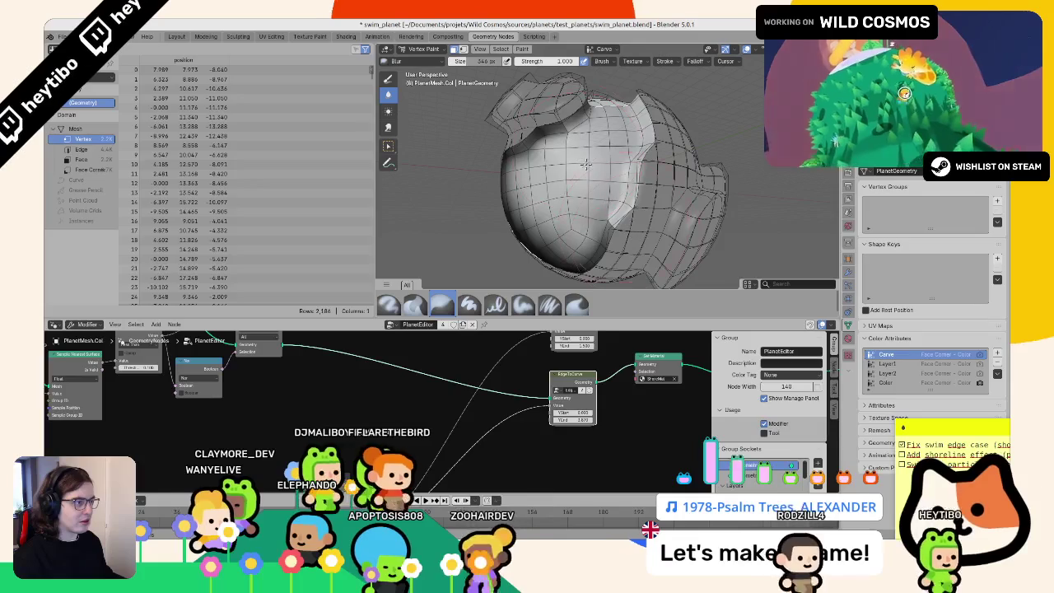
pyautogui.moveTo(632, 216); pyautogui.dragTo(535, 147, button='middle')
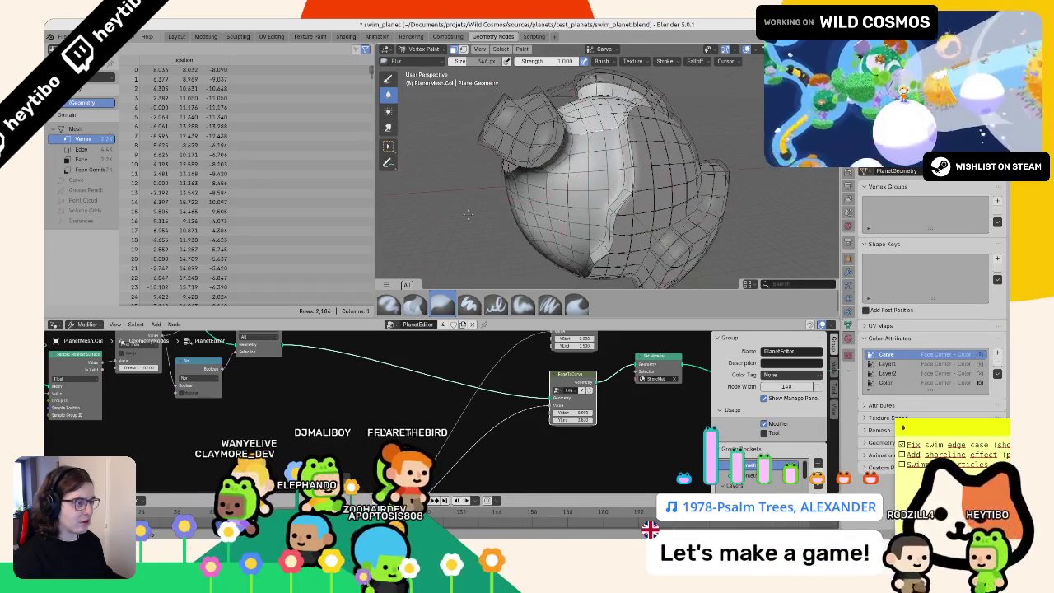
pyautogui.moveTo(553, 235); pyautogui.dragTo(451, 228)
pyautogui.moveTo(529, 212)
pyautogui.mouseDown(button='middle')
pyautogui.moveTo(675, 138)
pyautogui.moveTo(495, 135)
pyautogui.moveTo(507, 157)
pyautogui.mouseUp(button='middle')
pyautogui.hotkey('shift', 'k')
pyautogui.hotkey('ctrl', 'z')
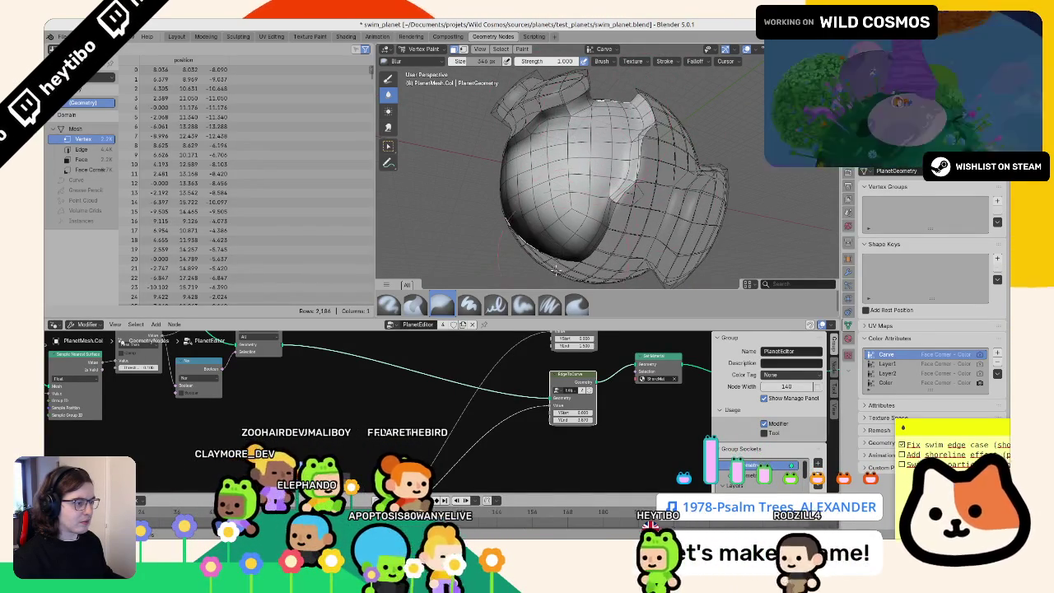
pyautogui.moveTo(568, 214)
pyautogui.mouseDown(button='middle')
pyautogui.moveTo(599, 198)
pyautogui.moveTo(574, 202)
pyautogui.mouseUp(button='middle')
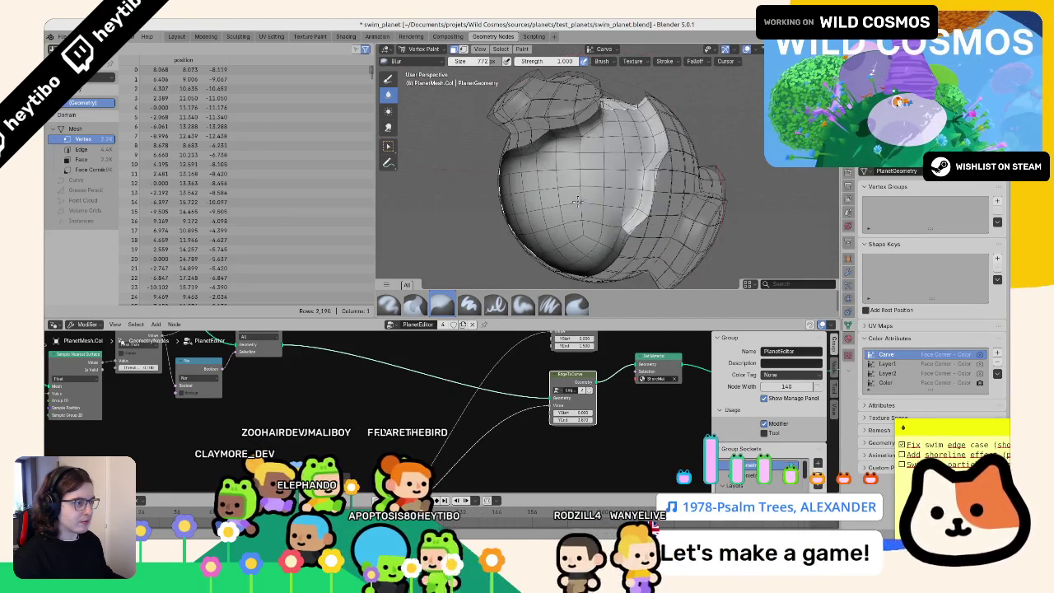
pyautogui.moveTo(598, 175); pyautogui.dragTo(647, 136, button='middle')
# Step: Return to Object Mode, unhide the atmosphere sphere, and select it
pyautogui.hotkey('ctrl', 'Tab')
pyautogui.hotkey('alt', 'h')
pyautogui.click(609, 144)
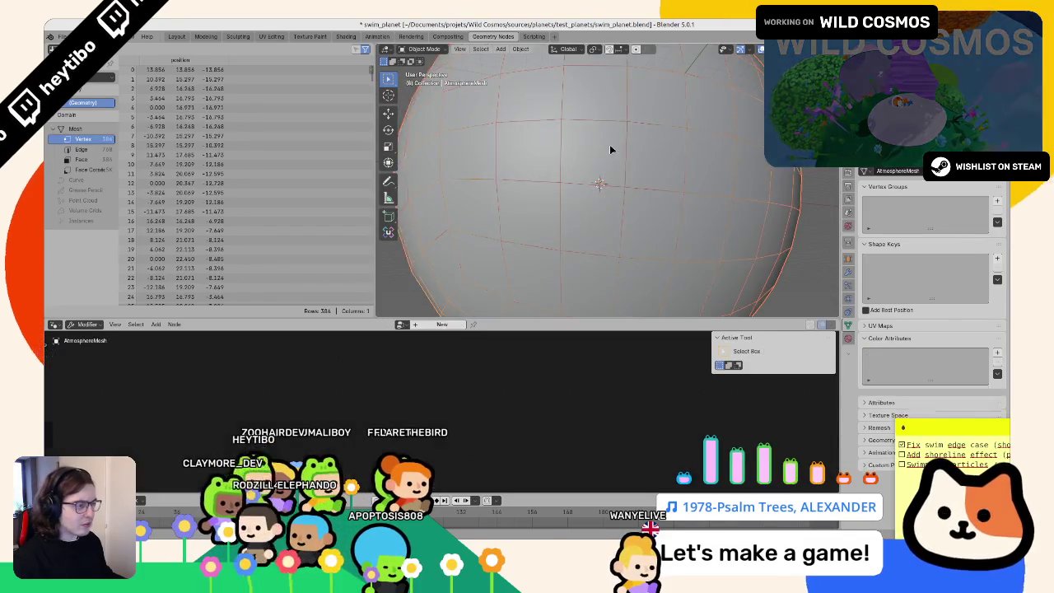
# Step: Hide the atmosphere sphere again and put the WaterMesh into Vertex Paint mode
pyautogui.press('h')
pyautogui.moveTo(581, 166)
pyautogui.mouseDown(button='middle')
pyautogui.moveTo(599, 174)
pyautogui.moveTo(599, 248)
pyautogui.moveTo(576, 239)
pyautogui.mouseUp(button='middle')
pyautogui.click(599, 174)
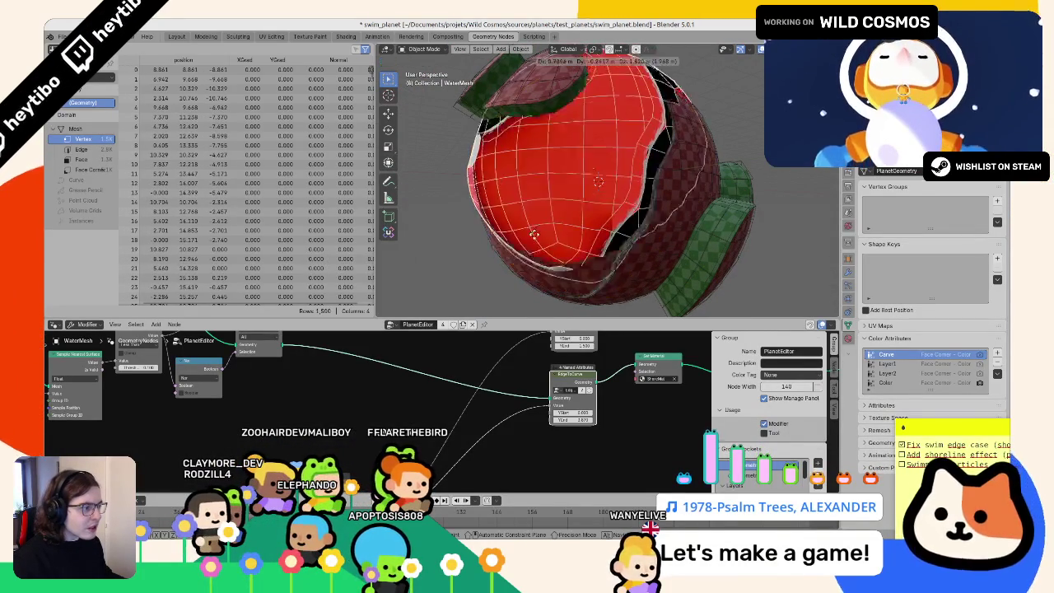
pyautogui.press('Tab')
pyautogui.hotkey('ctrl', 'Tab')
pyautogui.click(574, 168)
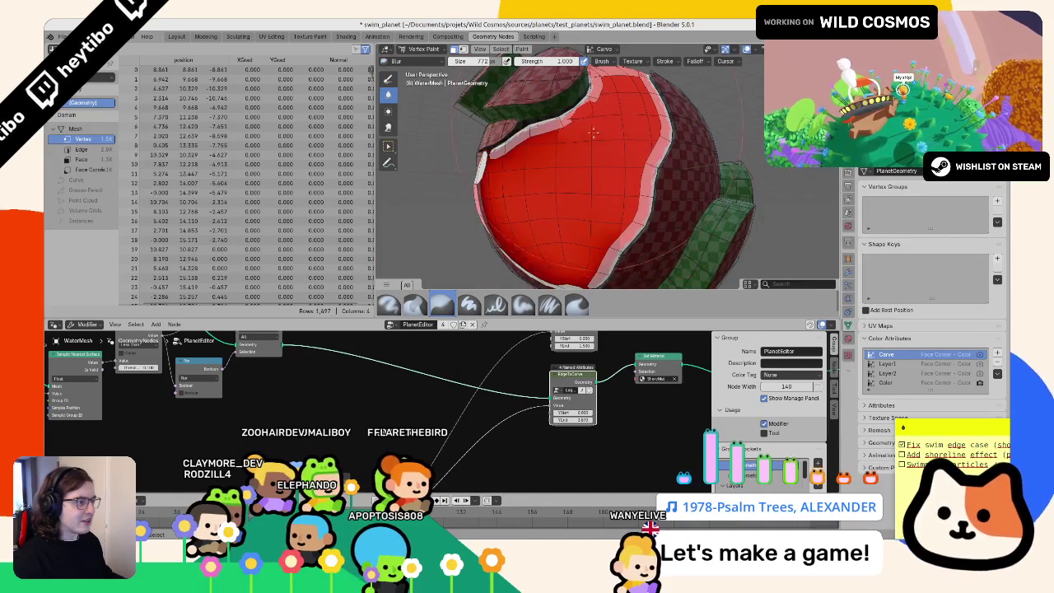
# Step: Blur the water's colours, shrink the brush to 420 px, select Average, then return to Object Mode
pyautogui.moveTo(594, 129); pyautogui.dragTo(592, 149)
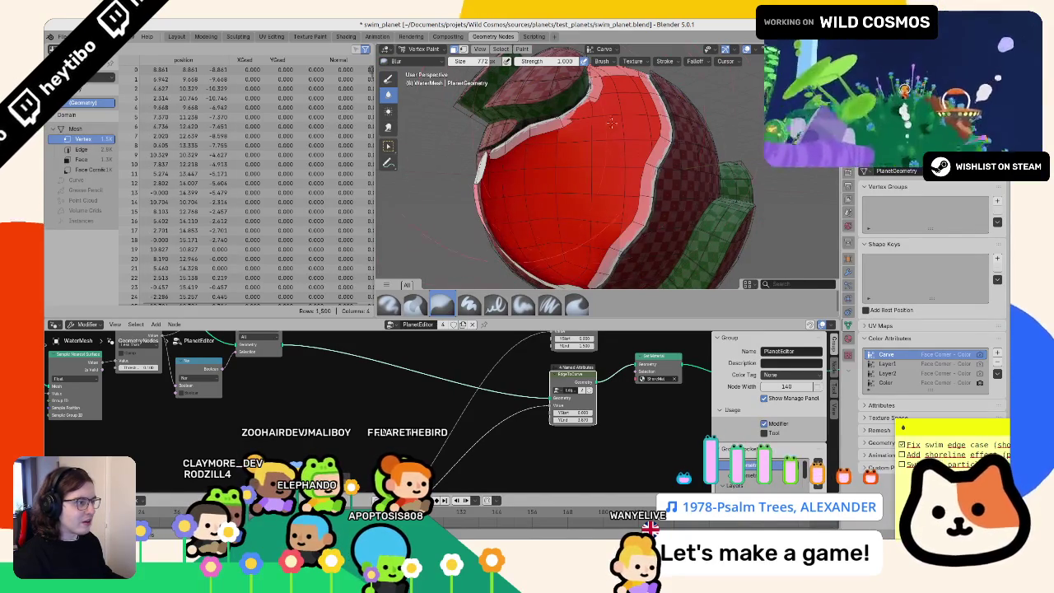
pyautogui.click(514, 168)
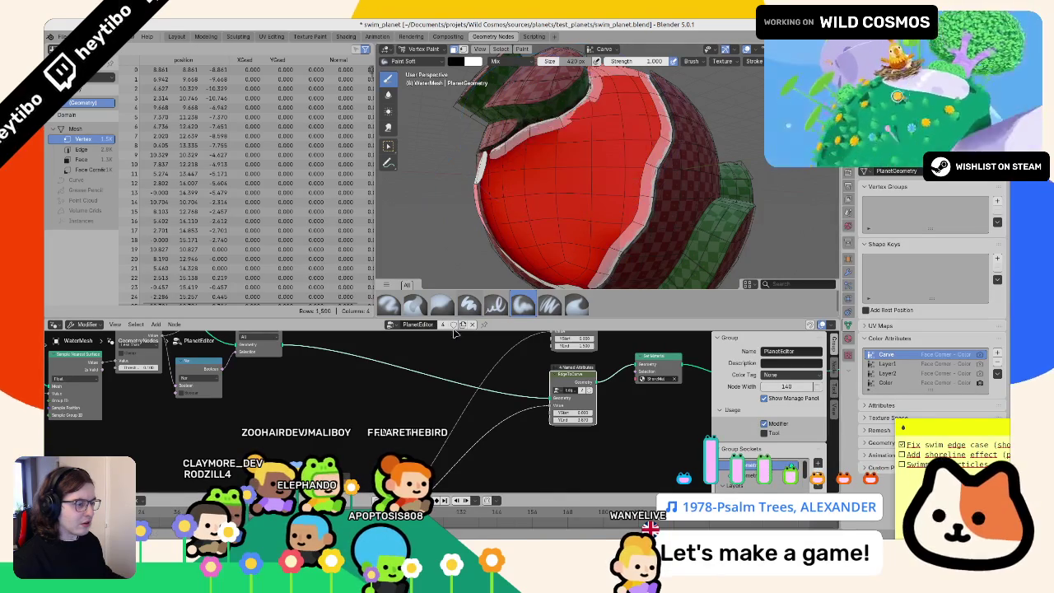
pyautogui.click(414, 305)
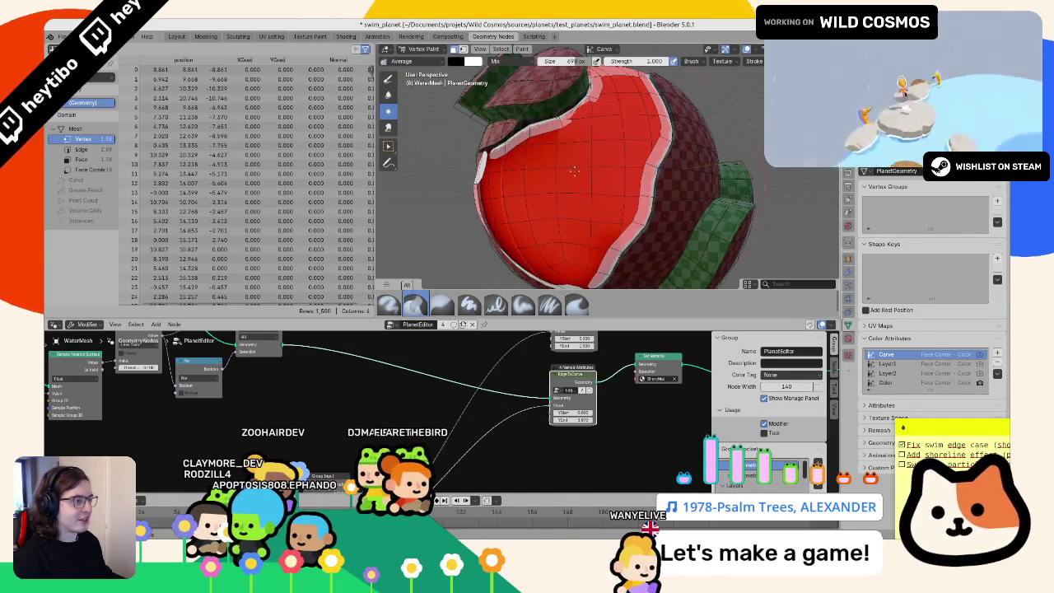
pyautogui.moveTo(566, 172); pyautogui.dragTo(587, 195, button='middle')
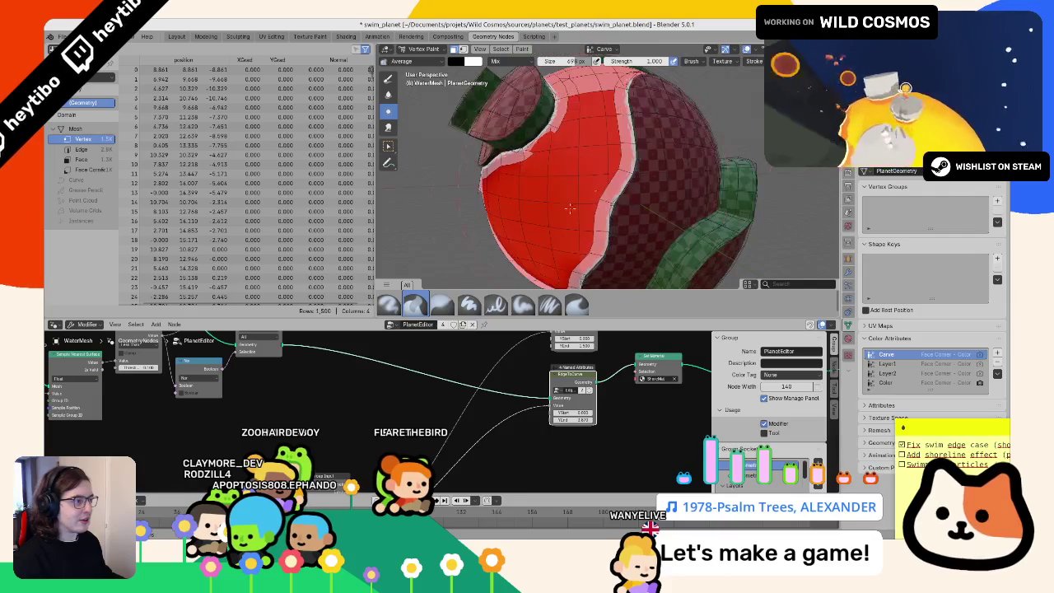
pyautogui.moveTo(526, 240); pyautogui.dragTo(521, 237, button='middle')
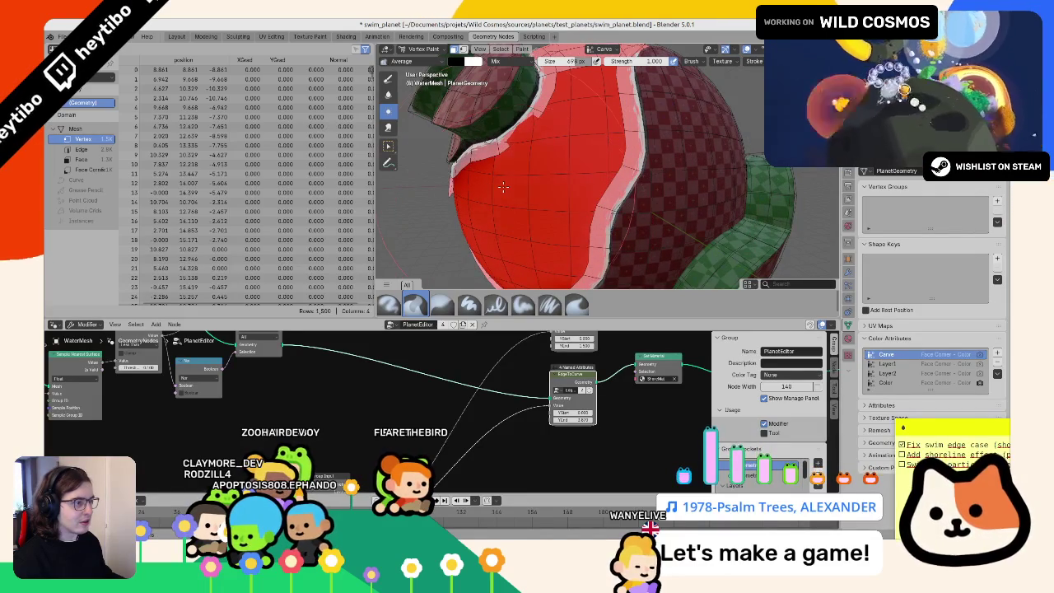
pyautogui.moveTo(503, 173); pyautogui.dragTo(563, 169, button='middle')
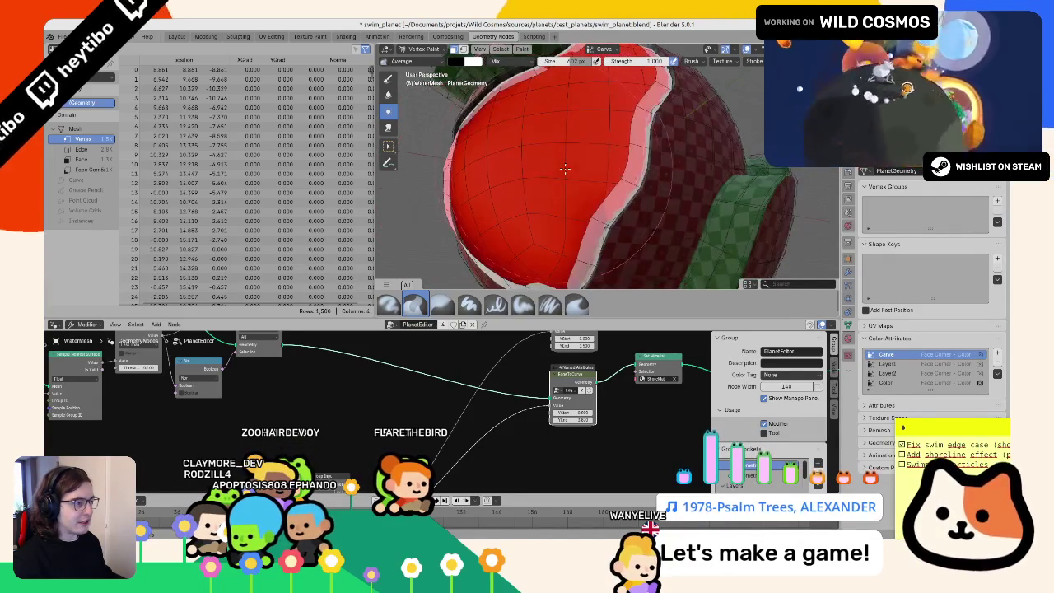
pyautogui.moveTo(617, 196); pyautogui.dragTo(461, 205, button='middle')
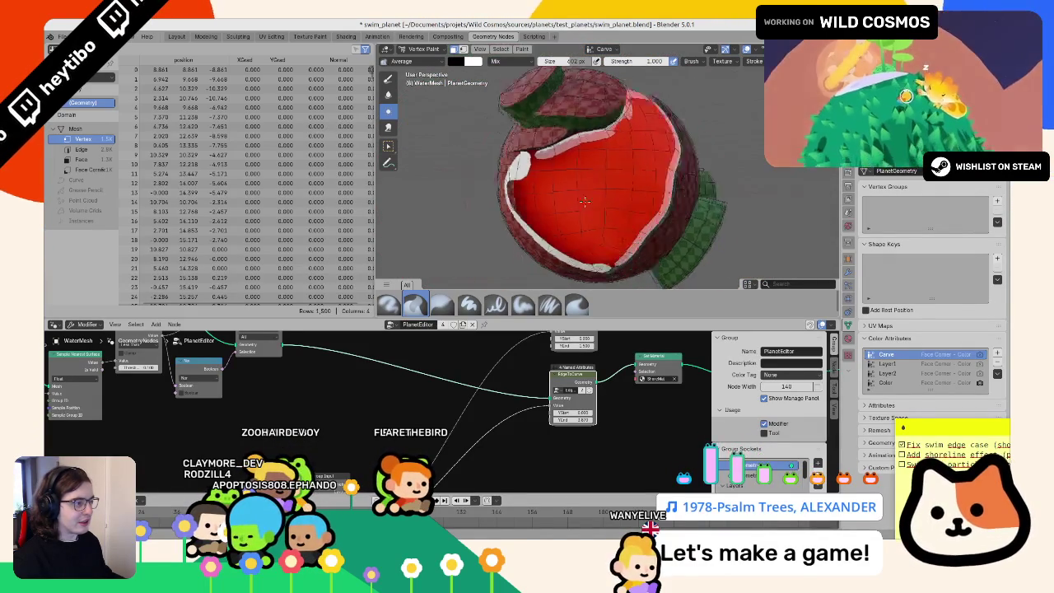
pyautogui.hotkey('ctrl', 'Tab')
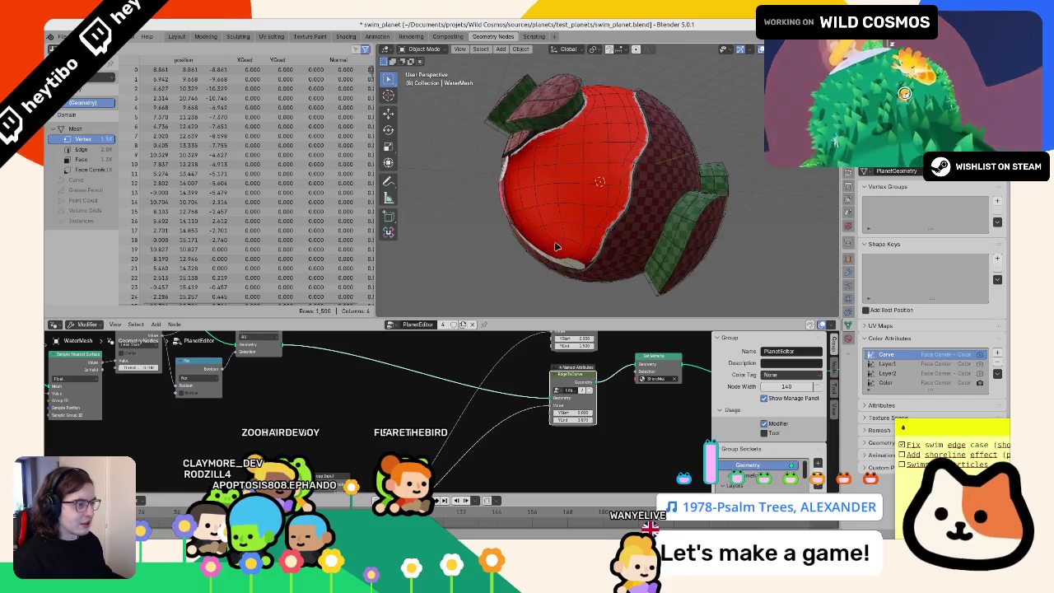
# Step: Hide the covering checker mesh and bring the edge-selection nodes into view
pyautogui.moveTo(551, 247); pyautogui.dragTo(577, 157, button='middle')
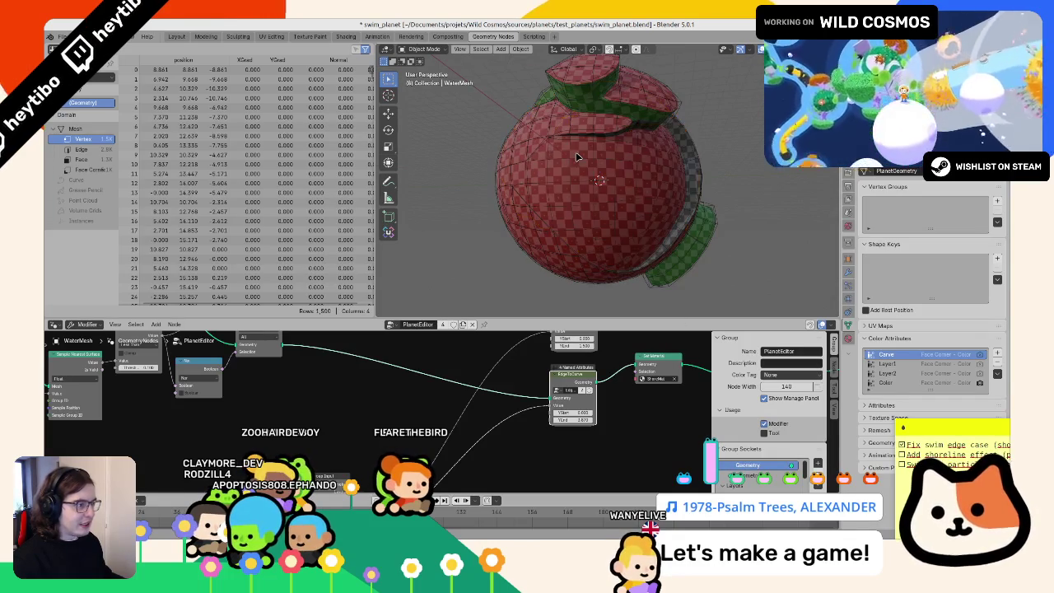
pyautogui.hotkey('shift', 'h')
pyautogui.moveTo(271, 362); pyautogui.dragTo(499, 376, button='middle')
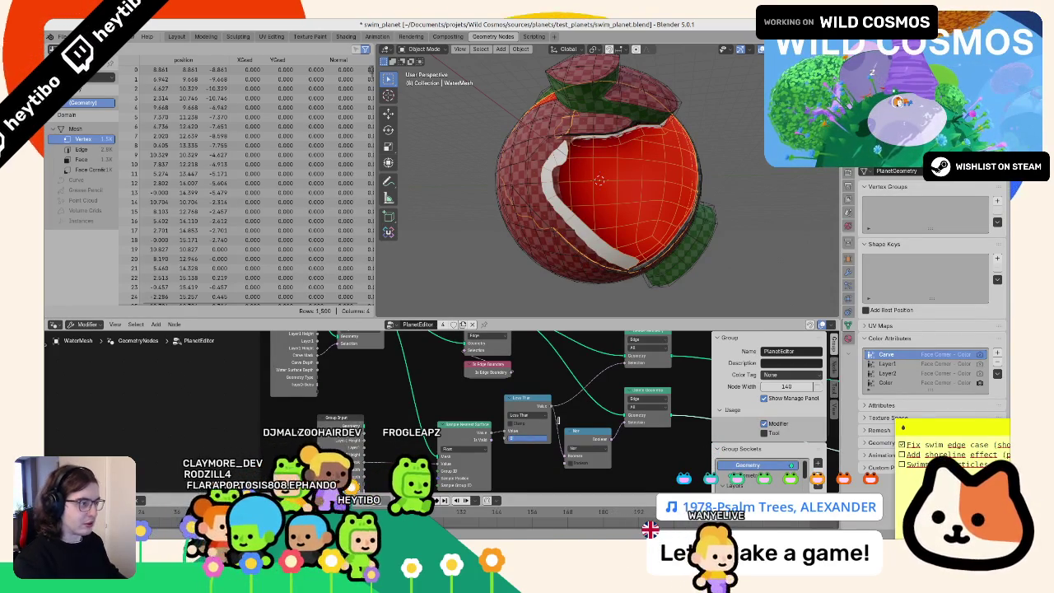
# Step: Adjust the Less Than threshold value and inspect the red water's white edge band
pyautogui.moveTo(536, 437); pyautogui.dragTo(541, 434)
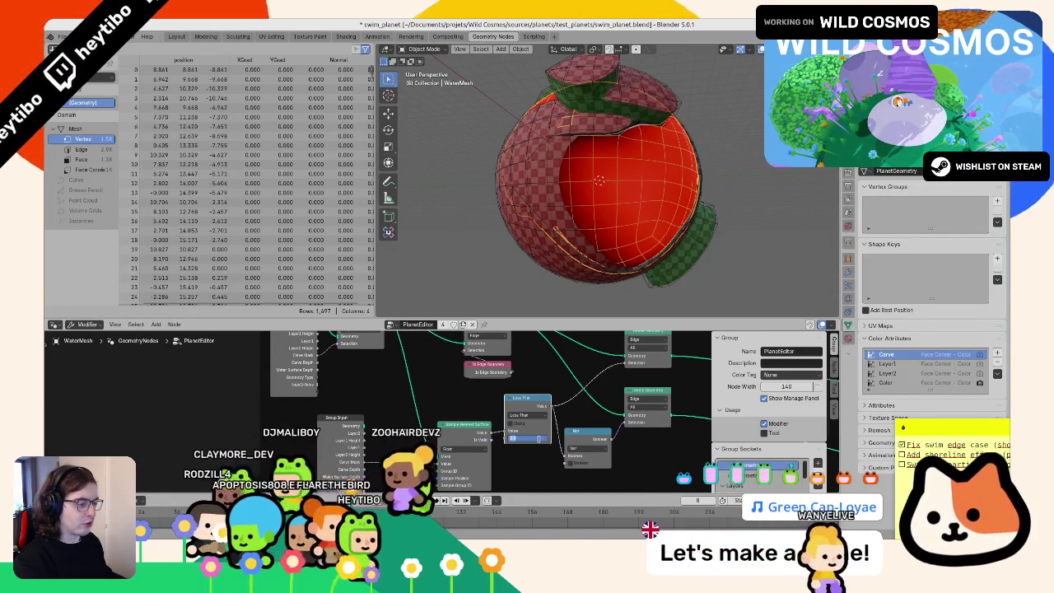
pyautogui.click(535, 438)
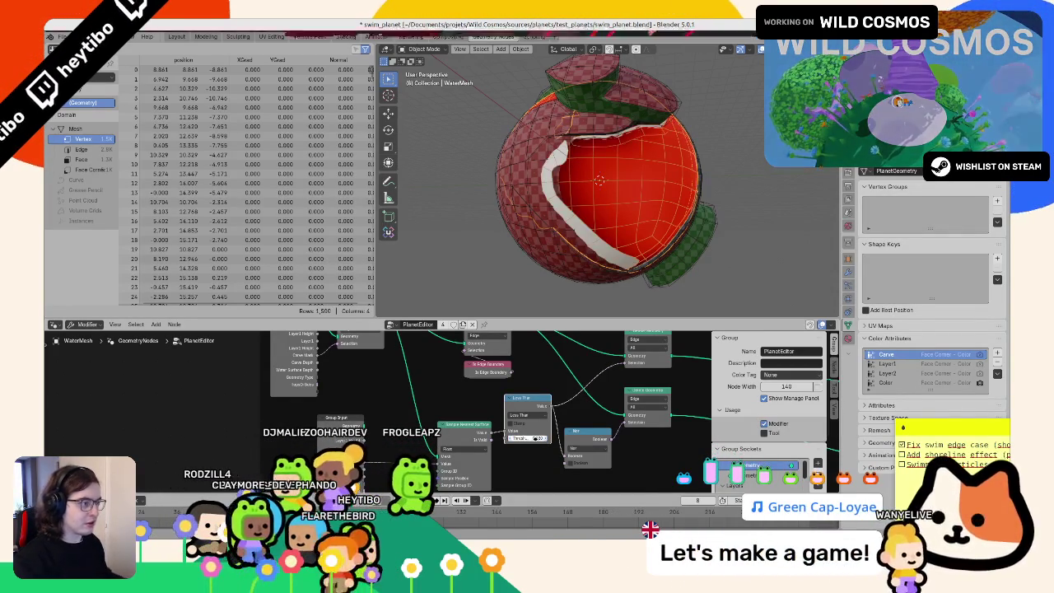
pyautogui.scroll(4, 614, 196)
pyautogui.scroll(2, 617, 202)
pyautogui.scroll(-6, 626, 214)
pyautogui.scroll(3, 642, 241)
pyautogui.moveTo(642, 241); pyautogui.dragTo(529, 187, button='middle')
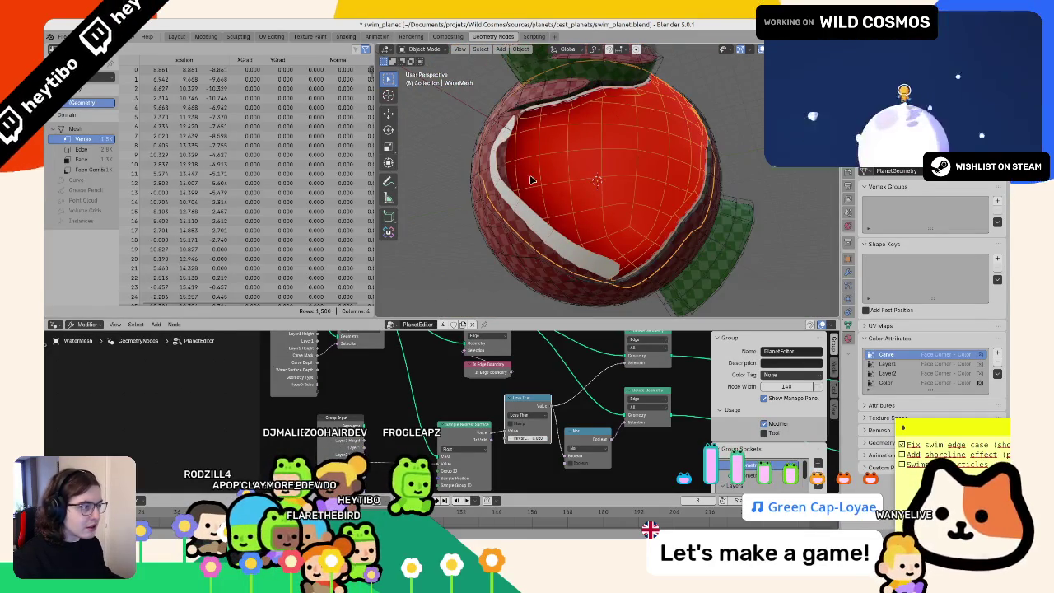
pyautogui.scroll(3, 530, 187)
pyautogui.scroll(-3, 529, 188)
pyautogui.scroll(-3, 530, 188)
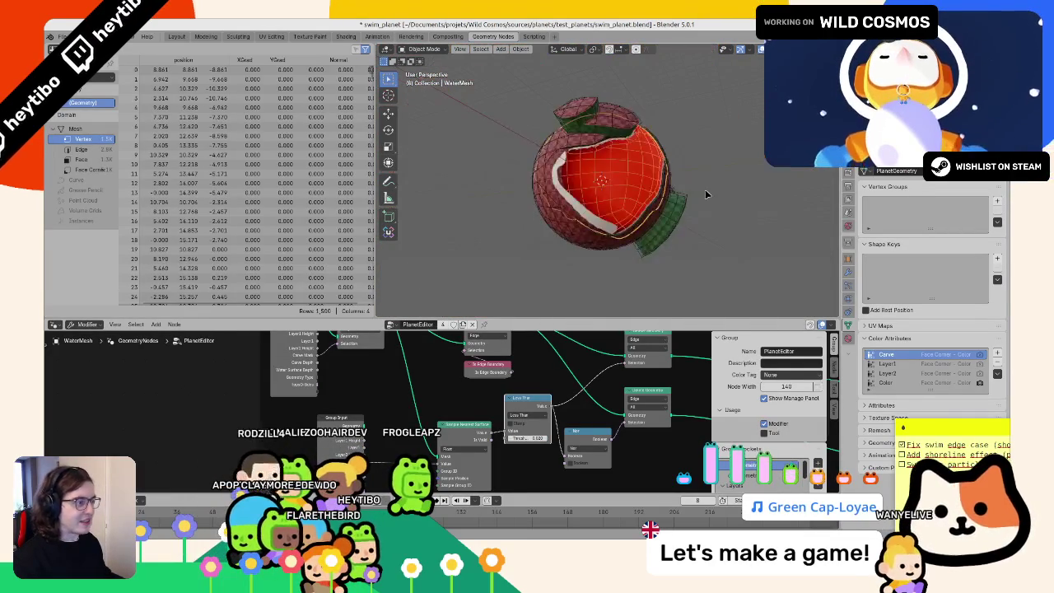
# Step: Unhide all meshes and export the scene as glTF Binary swim_planet.glb
pyautogui.hotkey('alt', 'h')
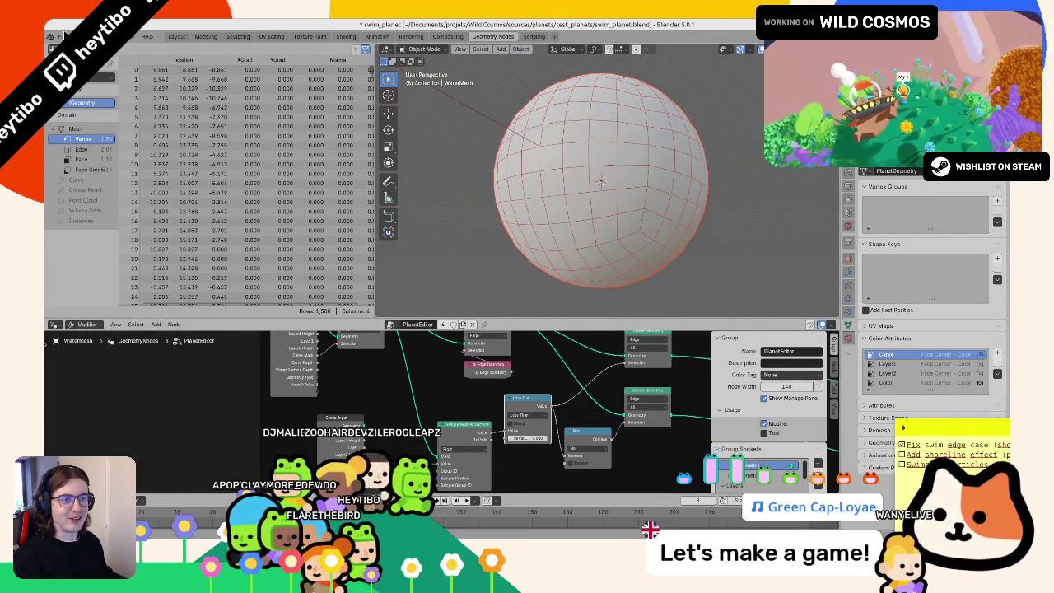
pyautogui.click(64, 37)
pyautogui.moveTo(79, 179)
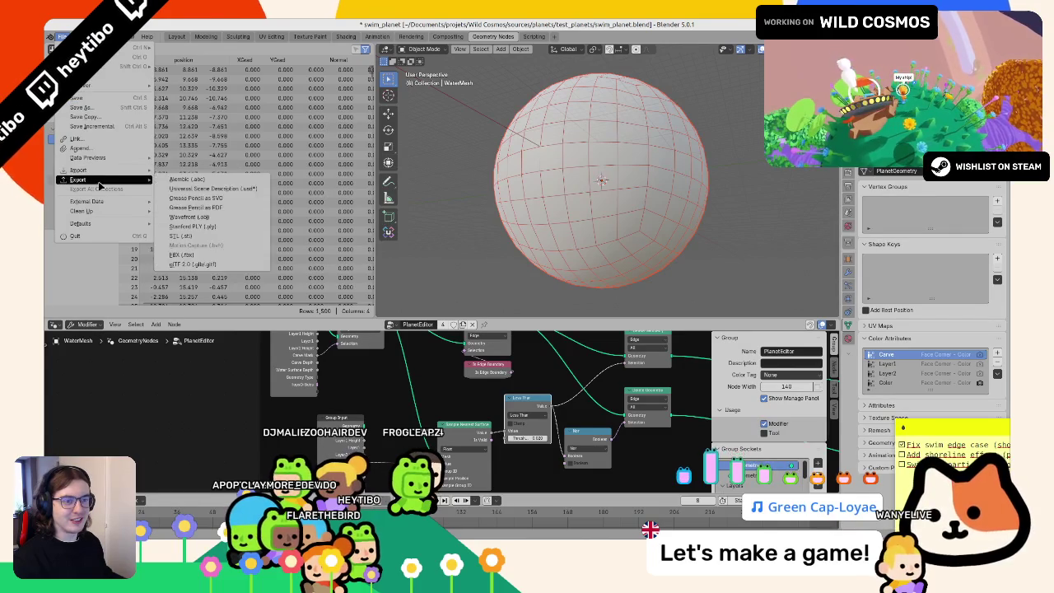
pyautogui.click(202, 264)
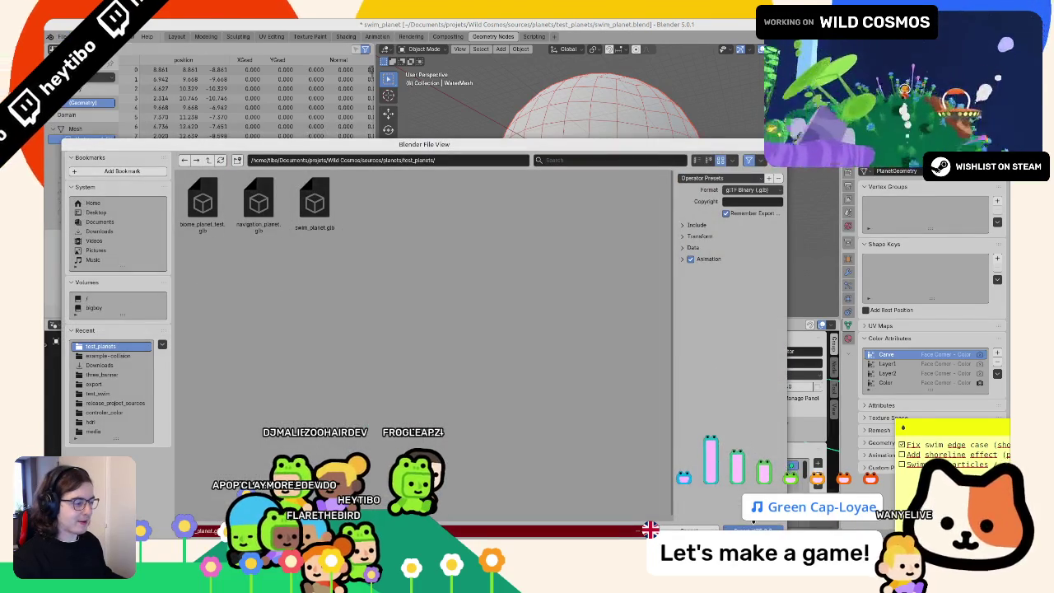
pyautogui.press('Return')
# Step: Switch to Godot and browse the project files in the FileSystem dock
pyautogui.hotkey('alt', 'Tab')
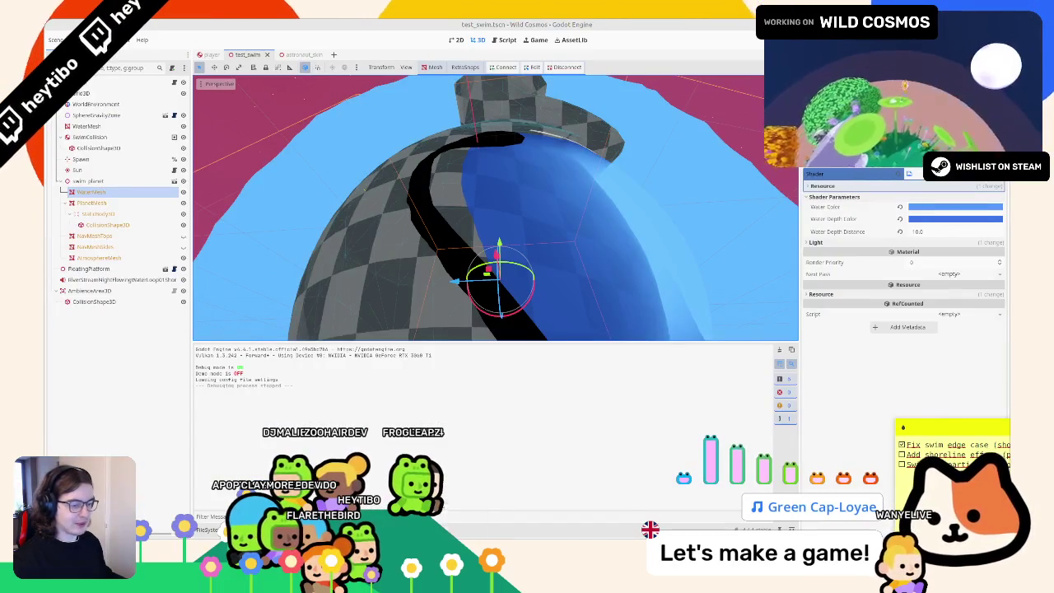
pyautogui.hotkey('alt', 'f')
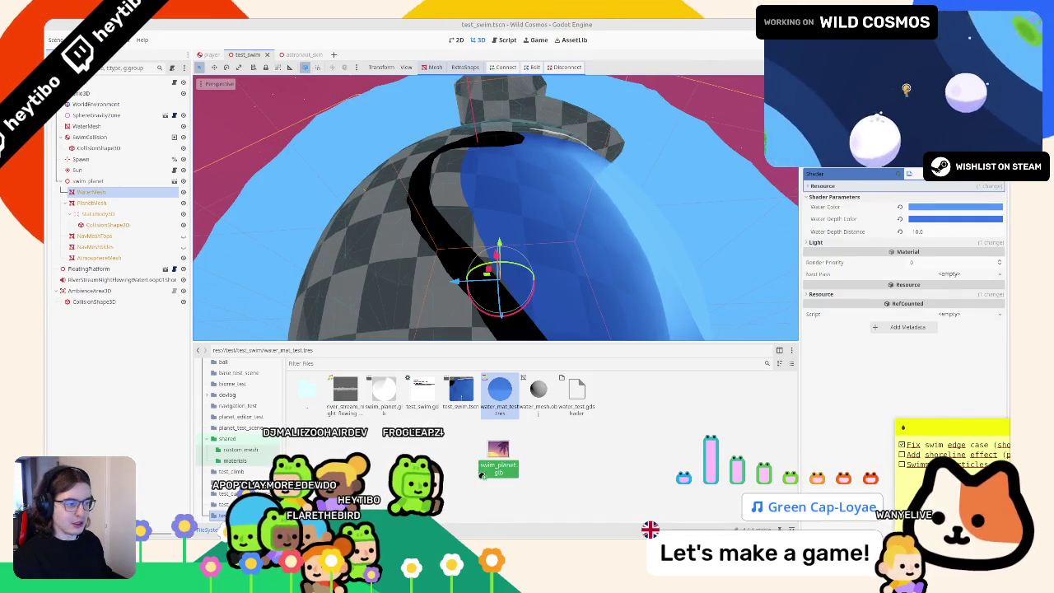
pyautogui.scroll(-5, 498, 266)
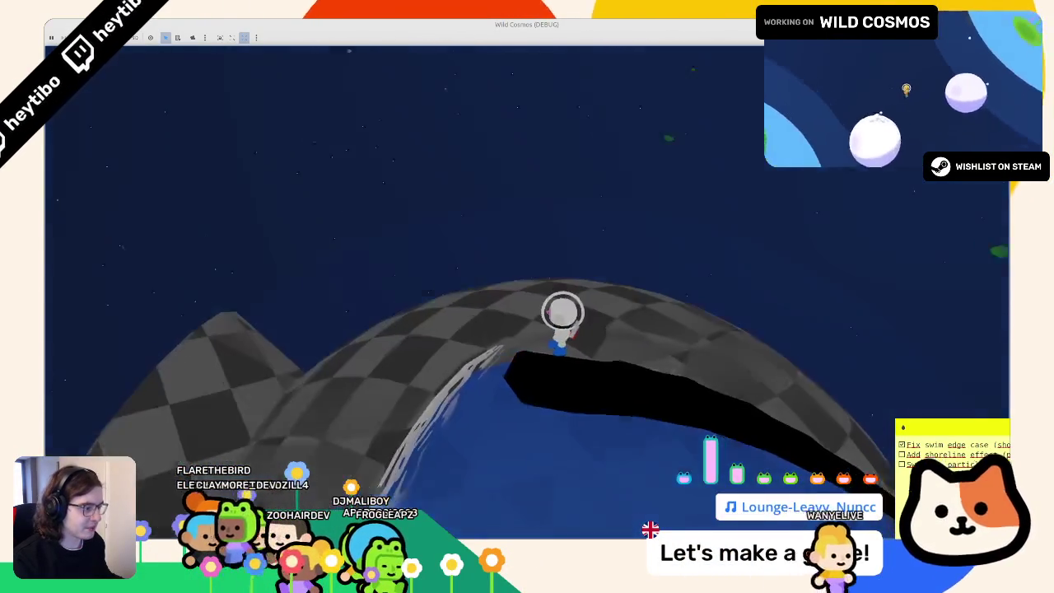
# Step: Stop the running game with F8 and switch back to Blender
pyautogui.press('F8')
pyautogui.moveTo(629, 251); pyautogui.dragTo(613, 533, button='middle')
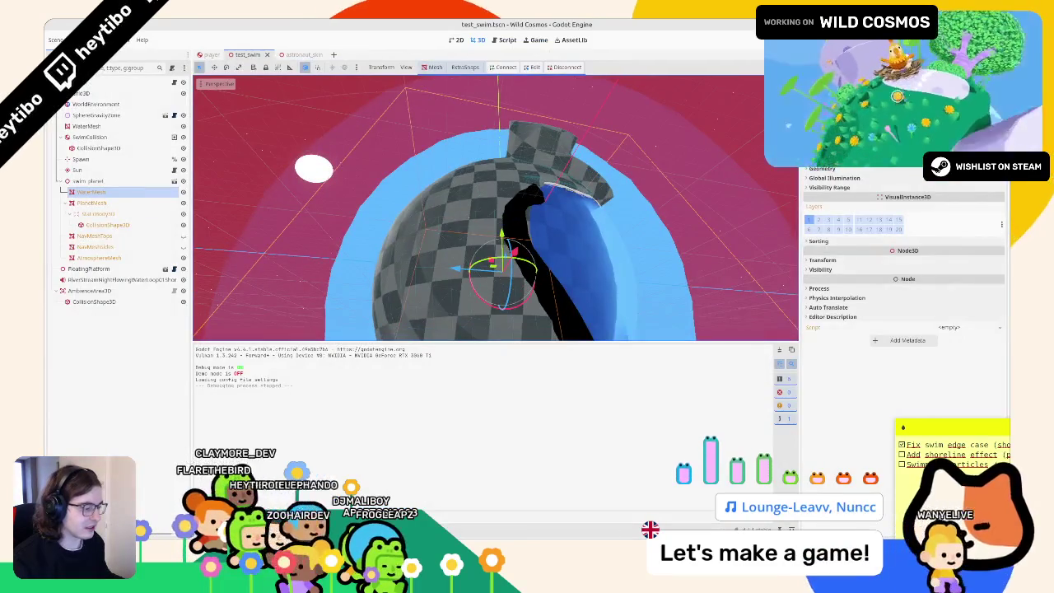
pyautogui.hotkey('alt', 'Tab')
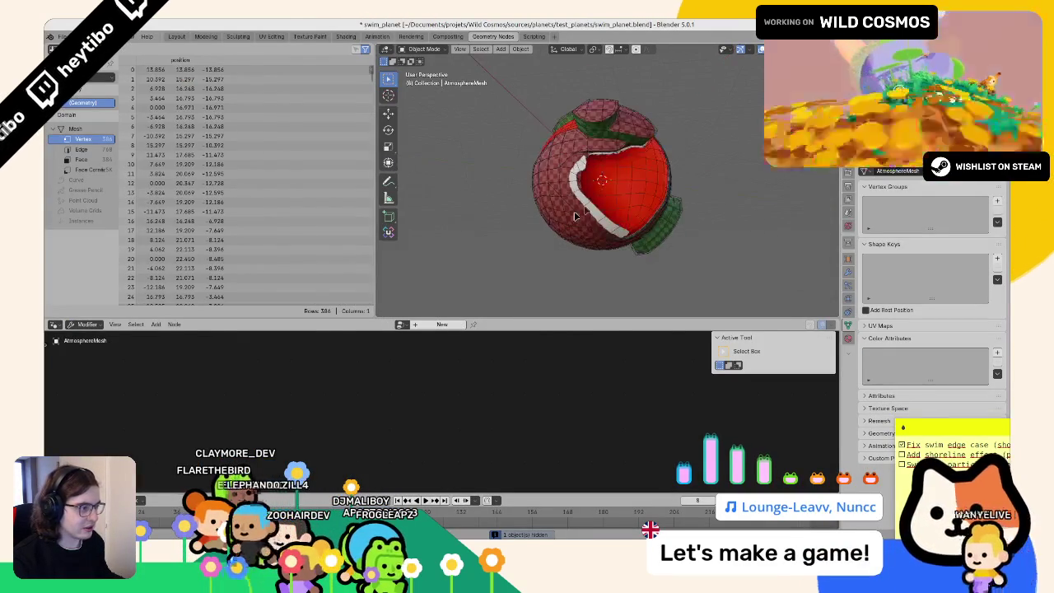
# Step: Review the water mesh's geometry-node tree, bringing its output end into view, and check the Add node list
pyautogui.scroll(2, 573, 209)
pyautogui.scroll(2, 571, 198)
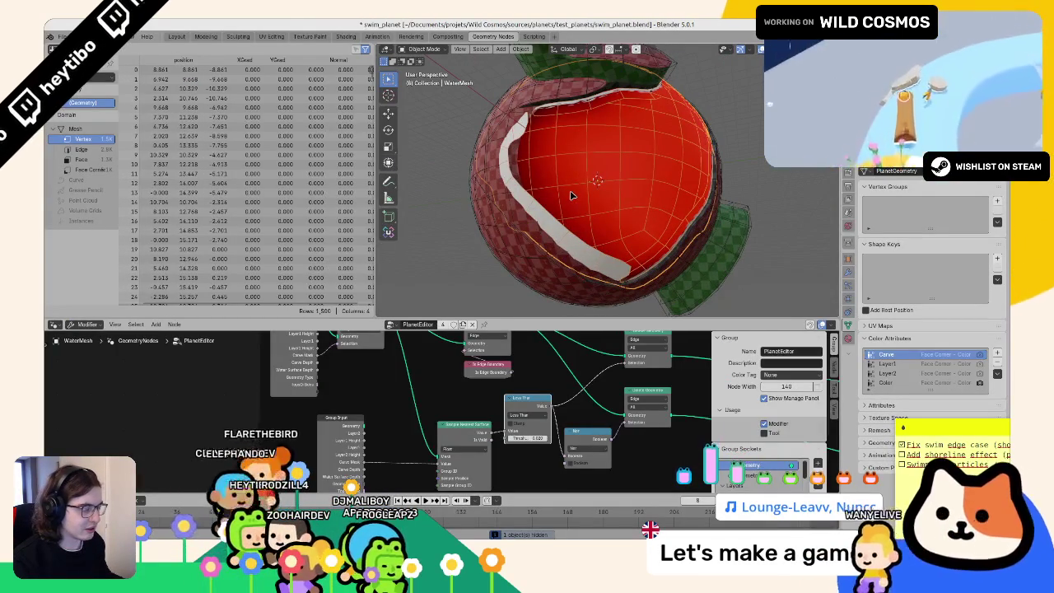
pyautogui.scroll(-3, 346, 371)
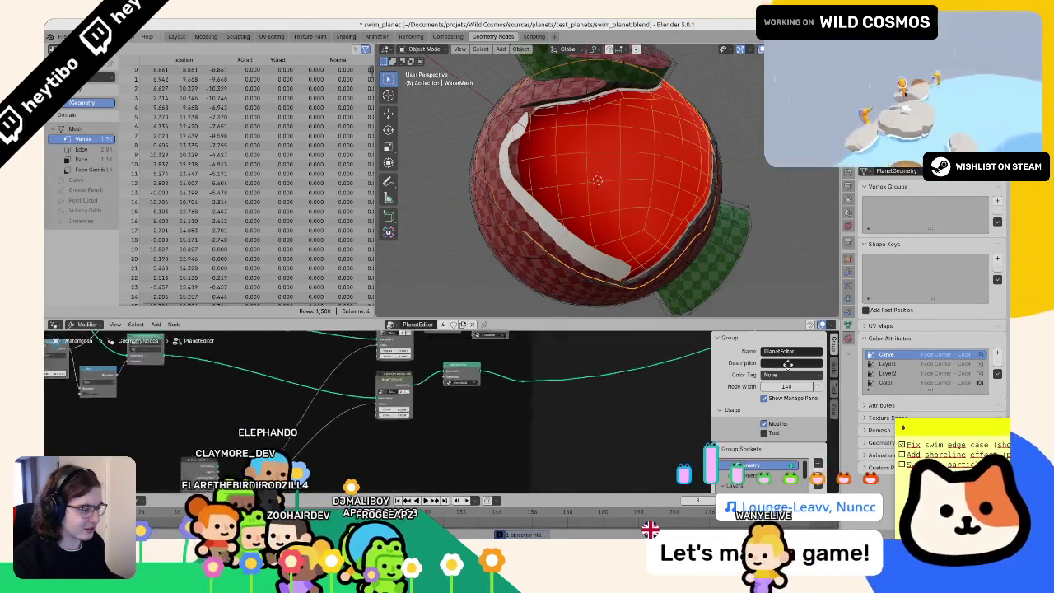
pyautogui.moveTo(272, 386); pyautogui.dragTo(346, 357, button='middle')
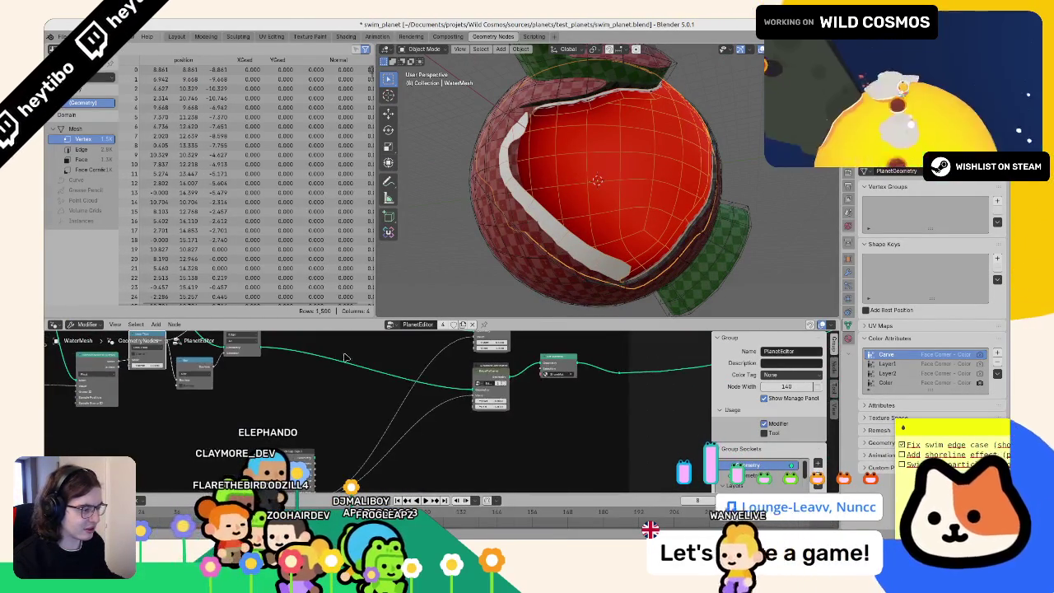
pyautogui.rightClick(616, 374)
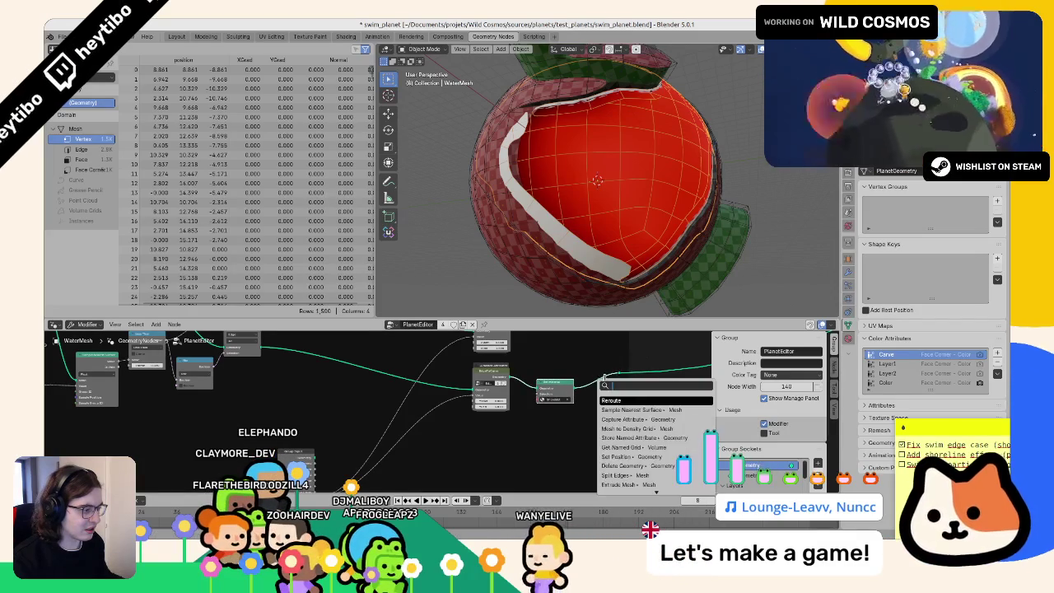
pyautogui.press('Escape')
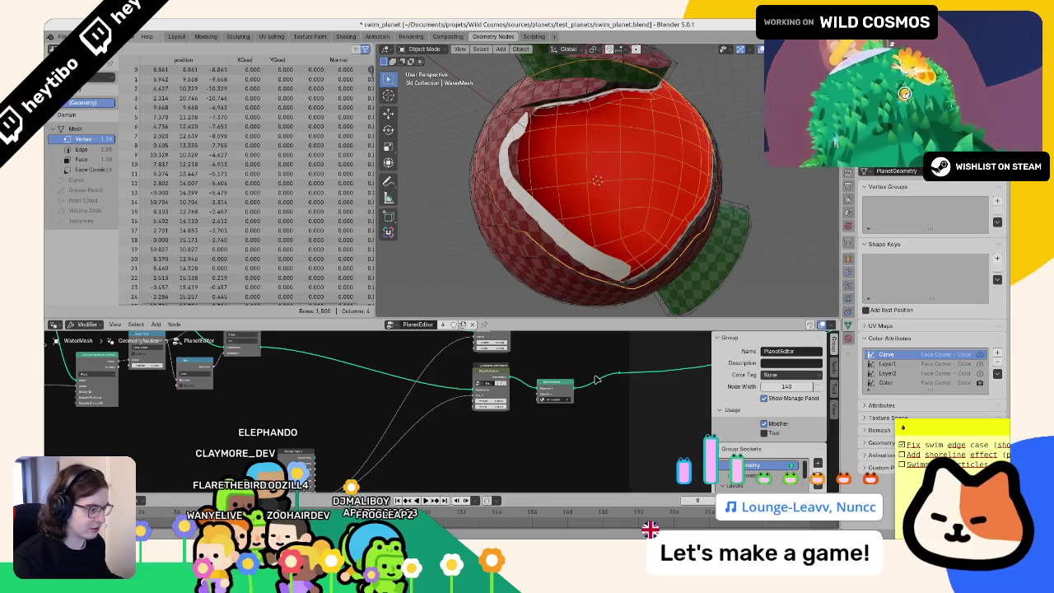
pyautogui.rightClick(597, 379)
pyautogui.press('Escape')
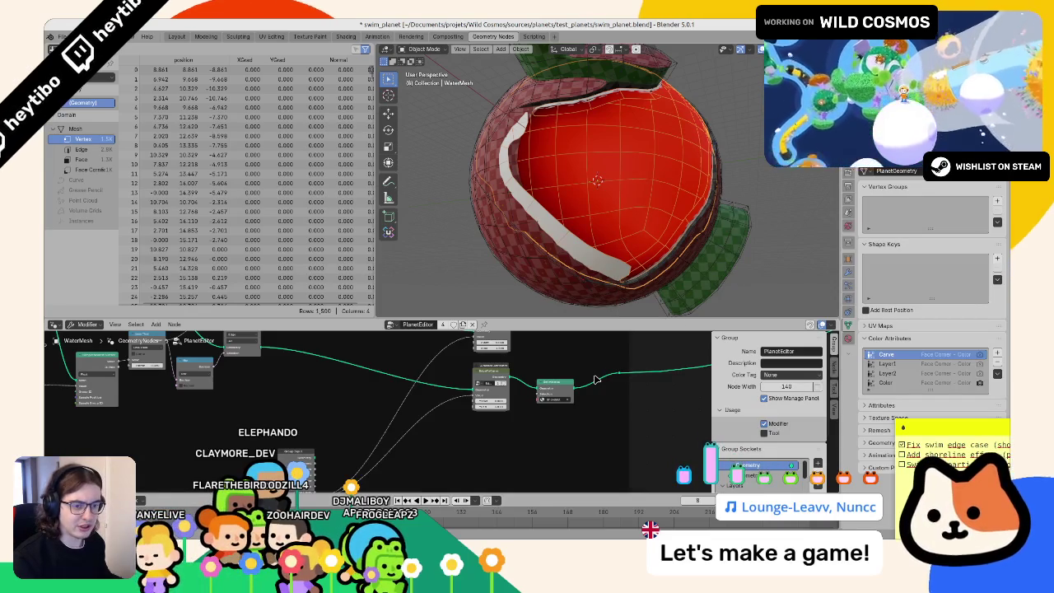
pyautogui.press('n')
pyautogui.press('n')
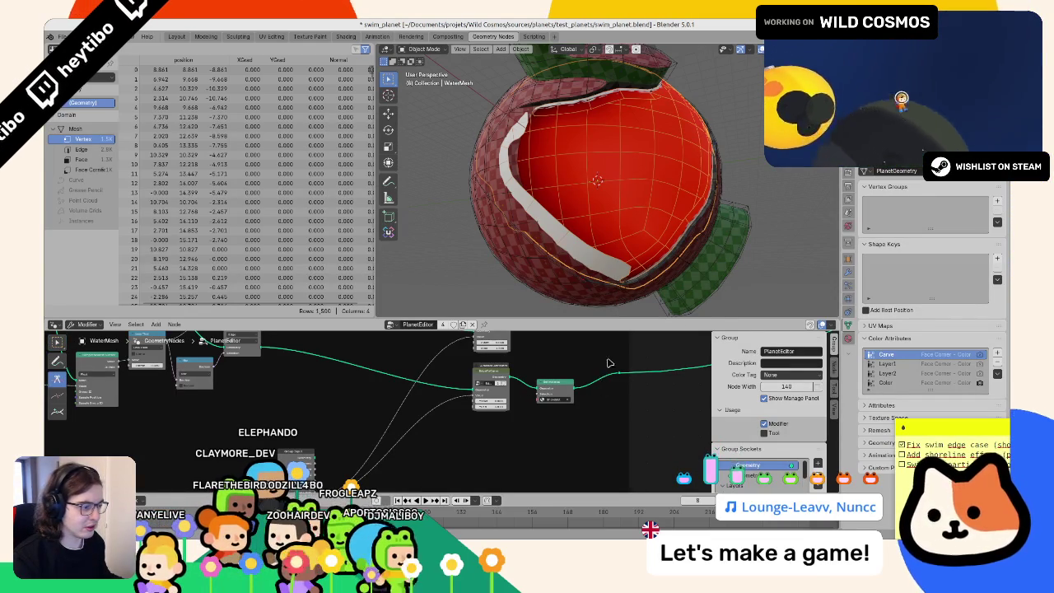
pyautogui.moveTo(626, 164); pyautogui.dragTo(554, 156, button='middle')
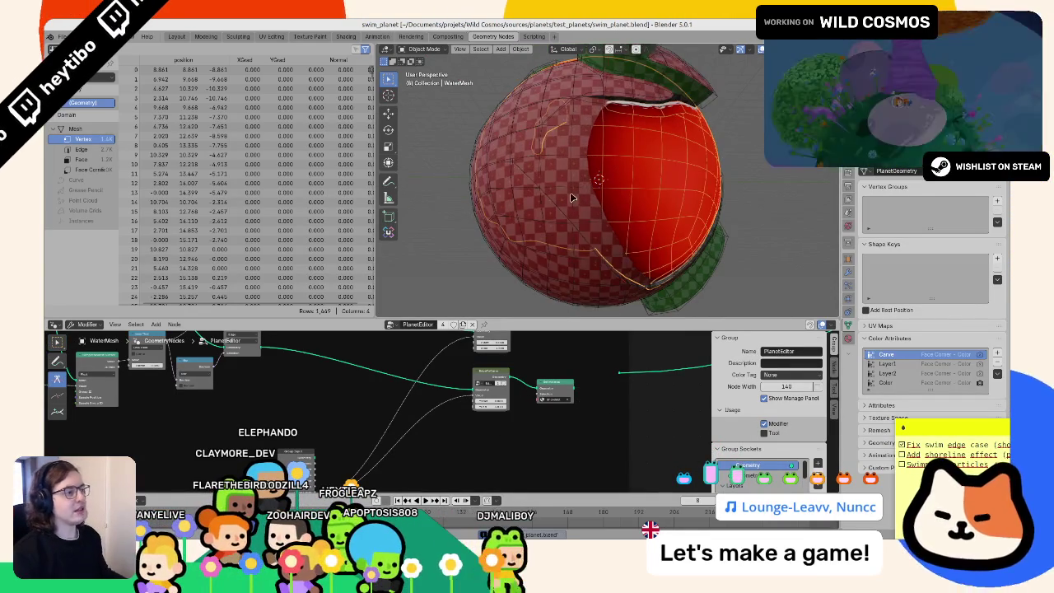
# Step: Save swim_planet.blend, then compare the planet collision mesh before reselecting the water mesh
pyautogui.hotkey('ctrl', 's')
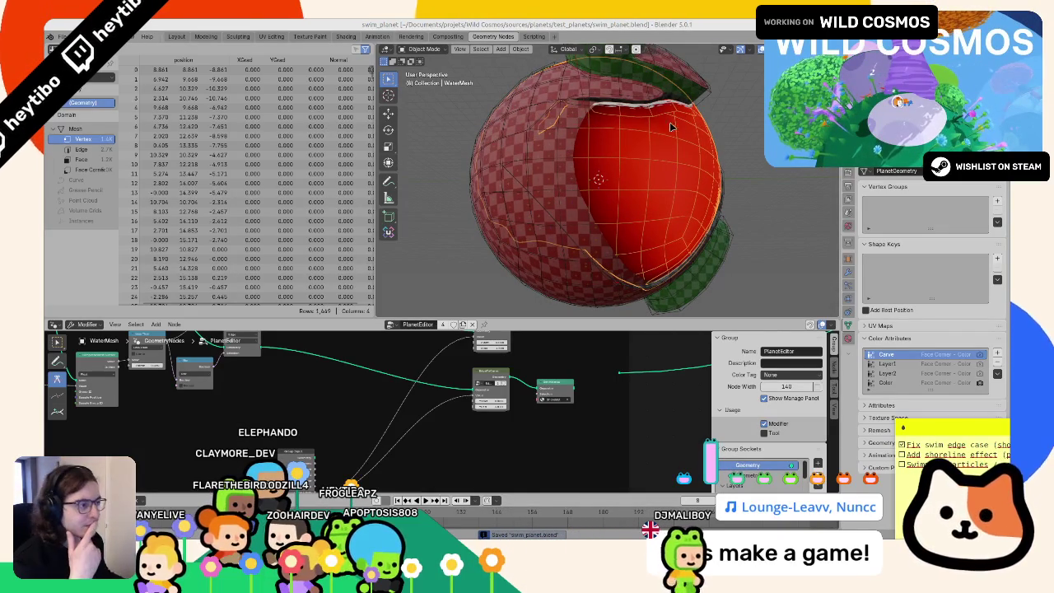
pyautogui.click(549, 184)
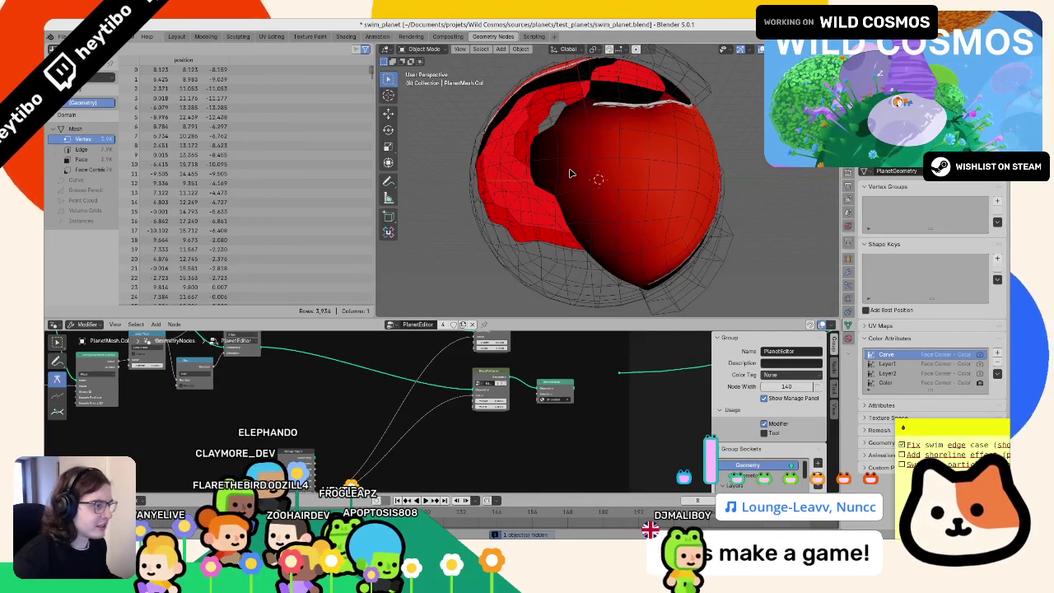
pyautogui.click(570, 173)
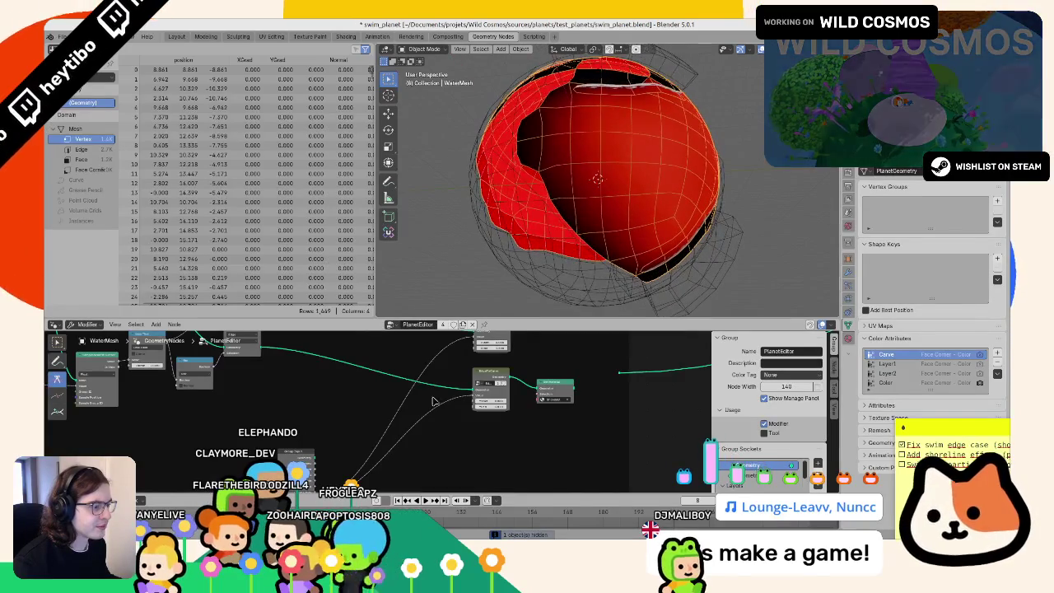
# Step: Unhide all objects, hide the large white mesh again, and orbit around the planet's water edge
pyautogui.moveTo(467, 354); pyautogui.dragTo(578, 460, button='middle')
pyautogui.hotkey('alt', 'h')
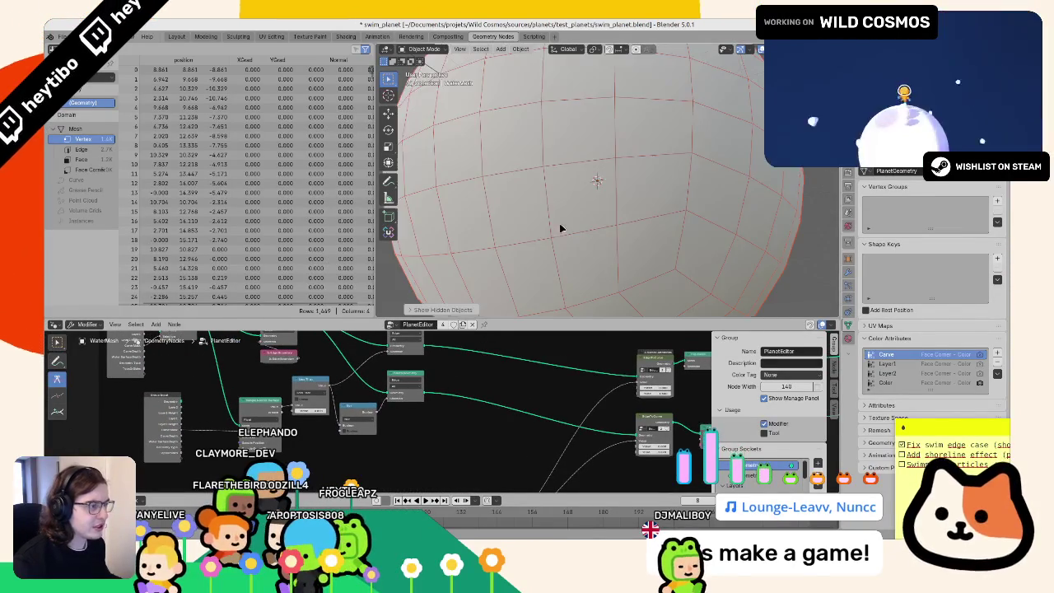
pyautogui.press('h')
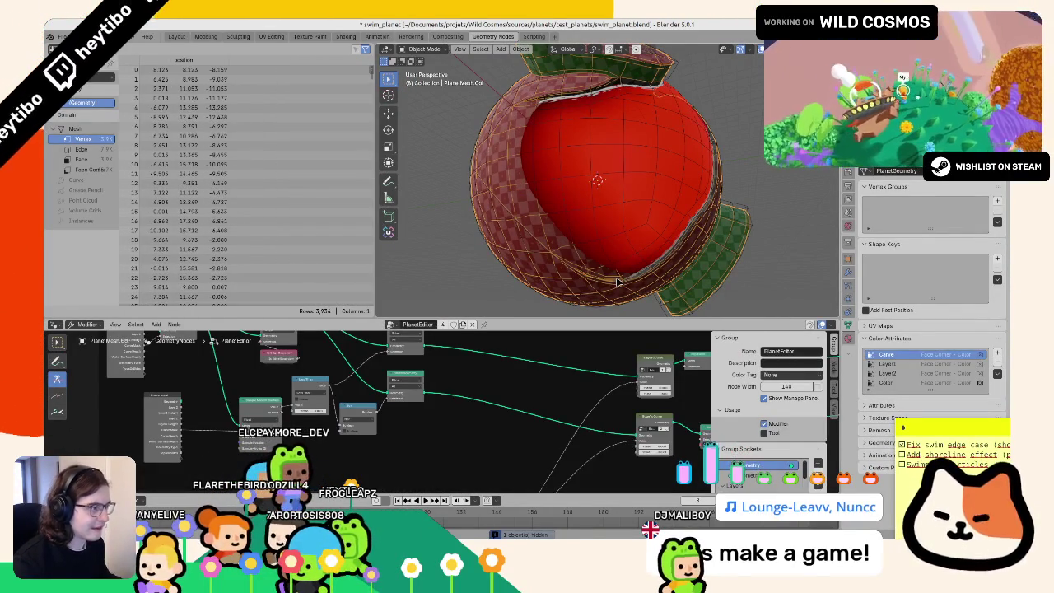
pyautogui.moveTo(615, 282)
pyautogui.mouseDown(button='middle')
pyautogui.moveTo(612, 268)
pyautogui.moveTo(608, 277)
pyautogui.moveTo(771, 259)
pyautogui.moveTo(649, 238)
pyautogui.mouseUp(button='middle')
# Step: Reveal the atmosphere sphere, select it, and isolate it in local view
pyautogui.hotkey('alt', 'h')
pyautogui.click(753, 249)
pyautogui.press('h')
pyautogui.press('KP_Divide')
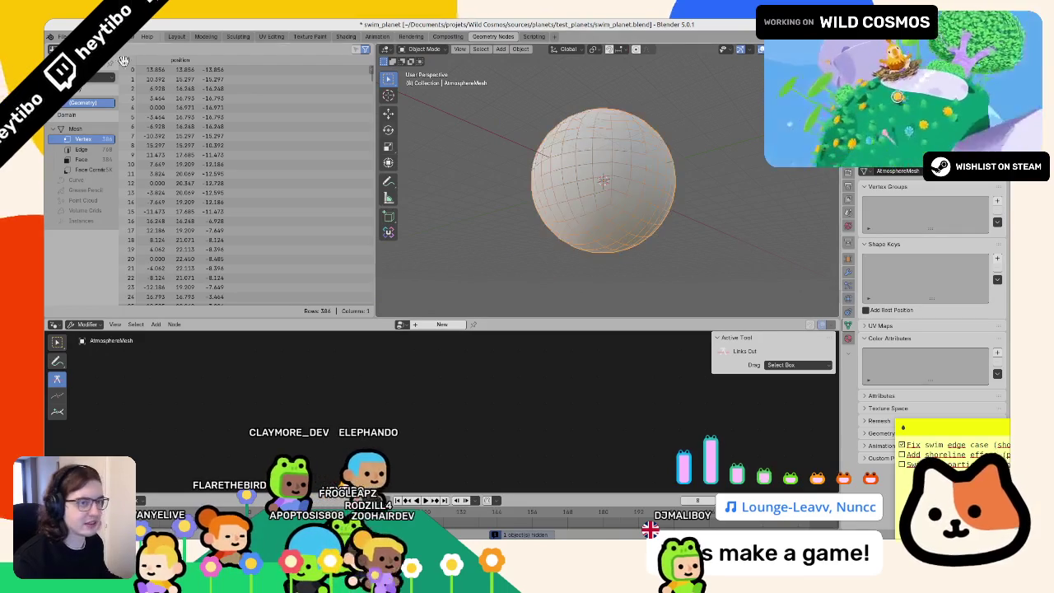
# Step: Export the scene as glTF 2.0 and return to Godot's FileSystem
pyautogui.click(63, 36)
pyautogui.moveTo(99, 180)
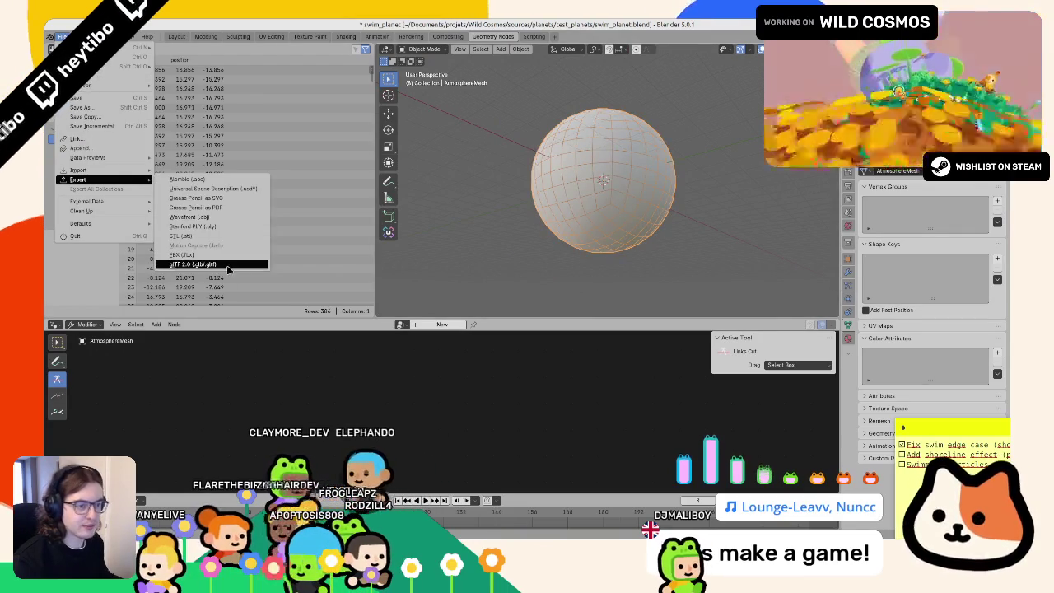
pyautogui.click(214, 264)
pyautogui.press('Escape')
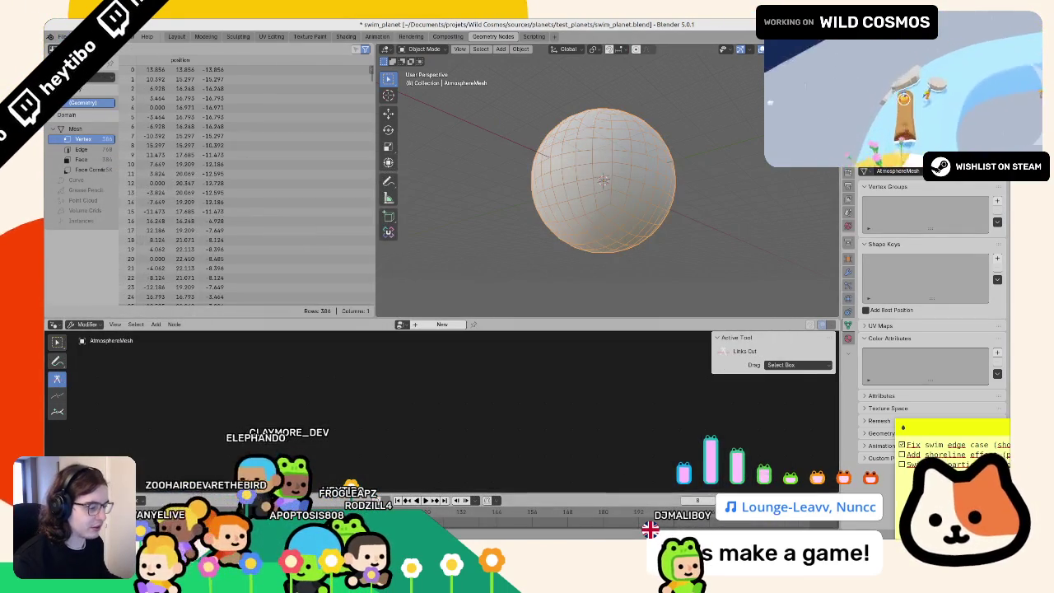
pyautogui.hotkey('alt', 'Tab')
pyautogui.hotkey('alt', 'f')
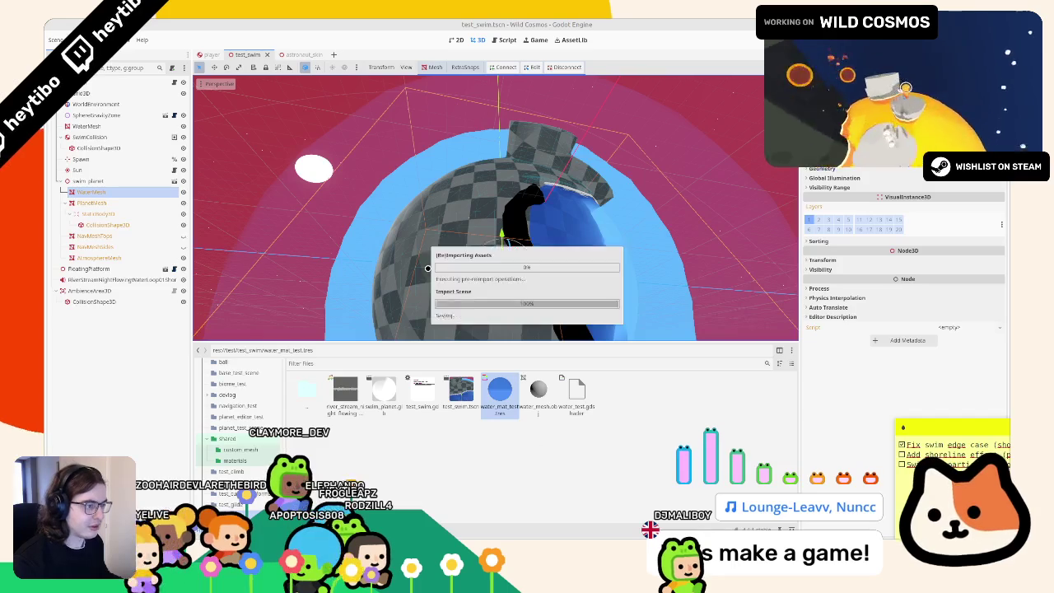
# Step: Orbit closer to the reimported water sphere and launch the test_swim scene with F6
pyautogui.moveTo(486, 247)
pyautogui.mouseDown(button='middle')
pyautogui.moveTo(463, 275)
pyautogui.moveTo(448, 253)
pyautogui.mouseUp(button='middle')
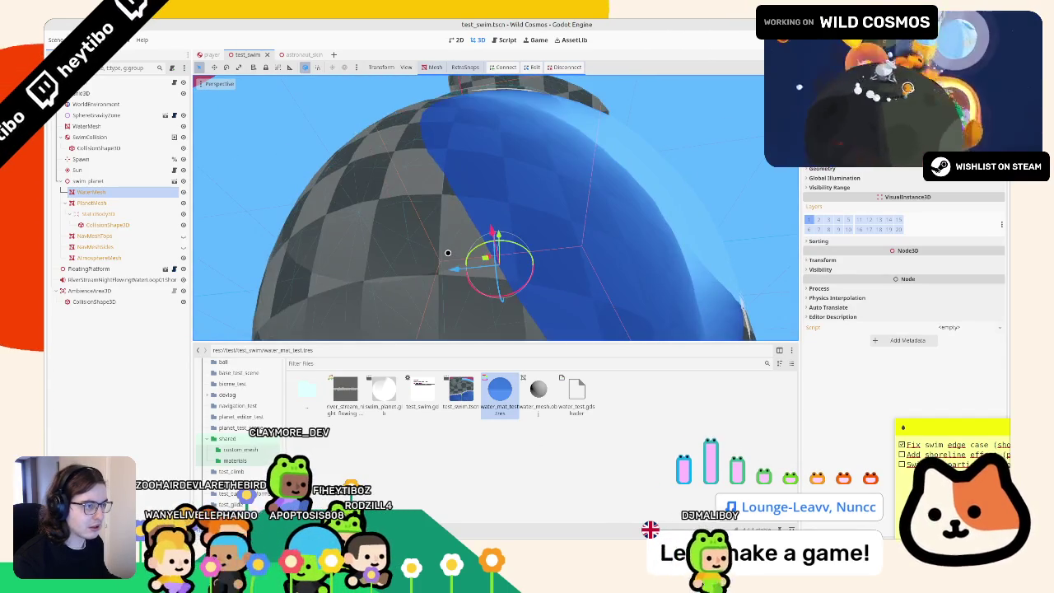
pyautogui.press('F6')
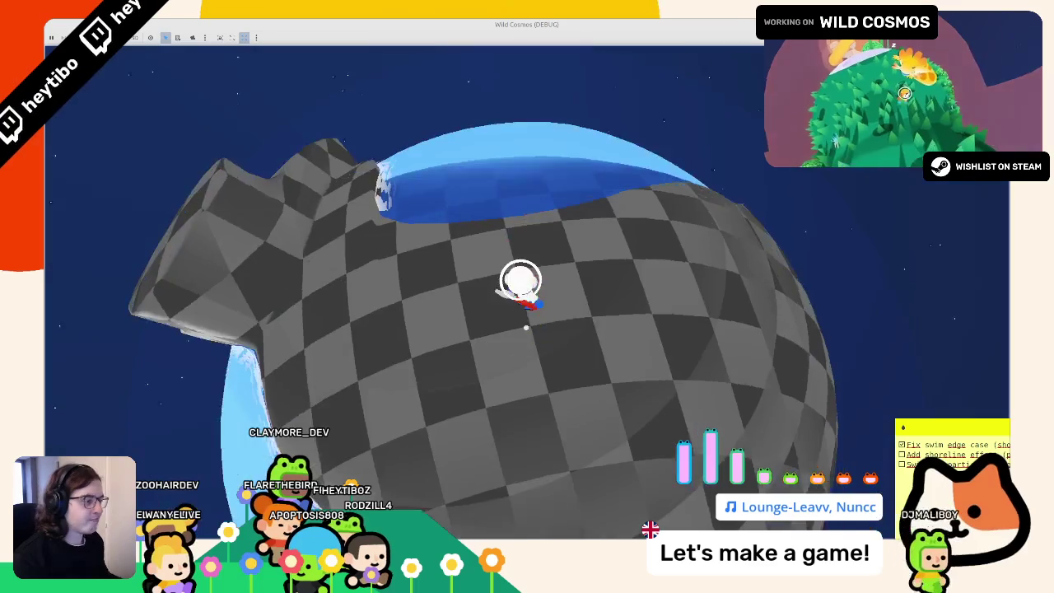
# Step: Run the character across the checkered planet and into the water dome toward its top edge
pyautogui.press('w')
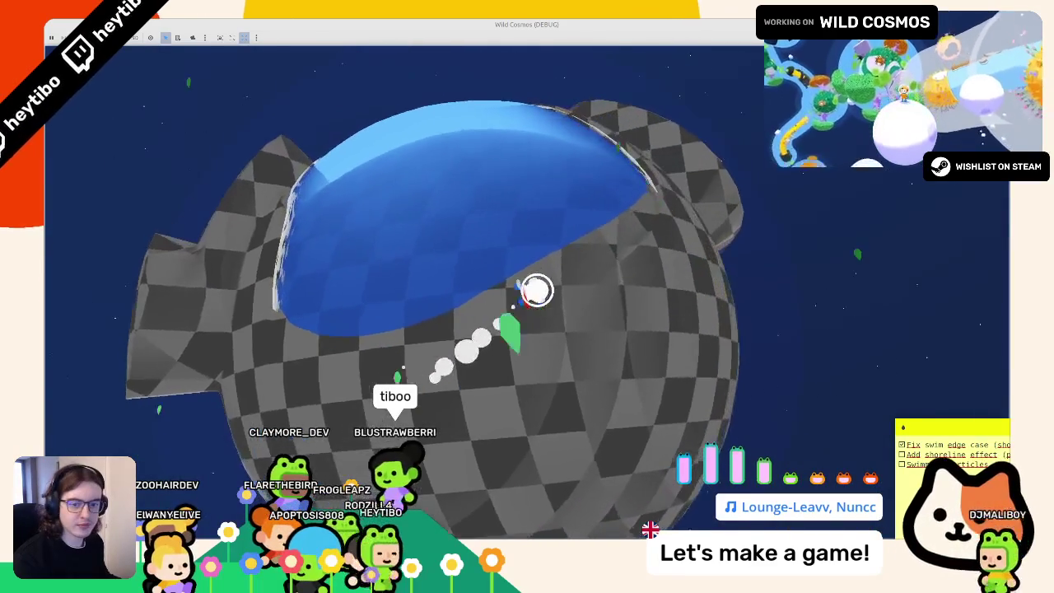
pyautogui.press('w')
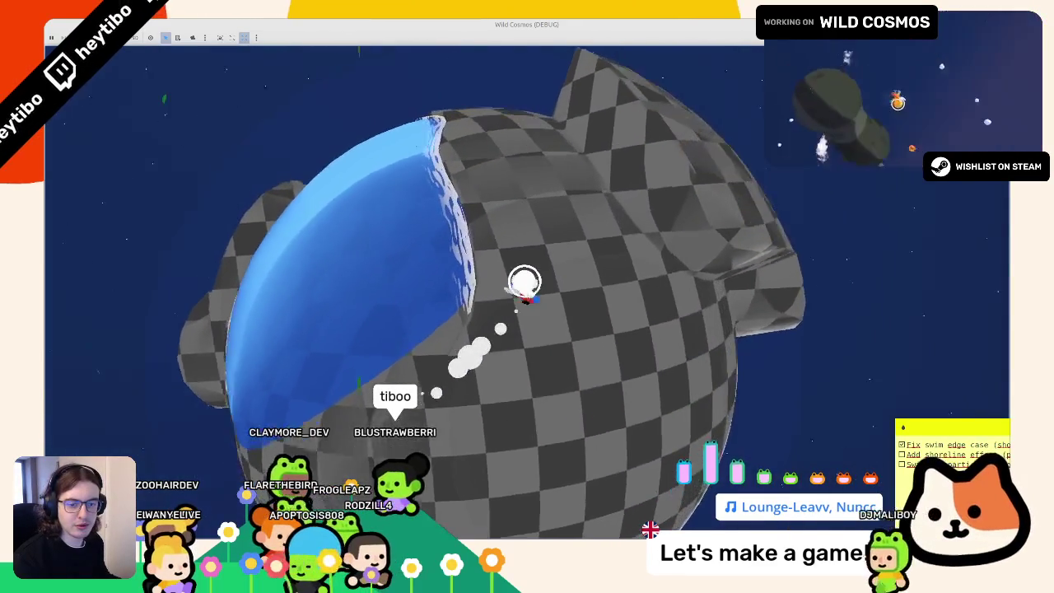
pyautogui.press('w')
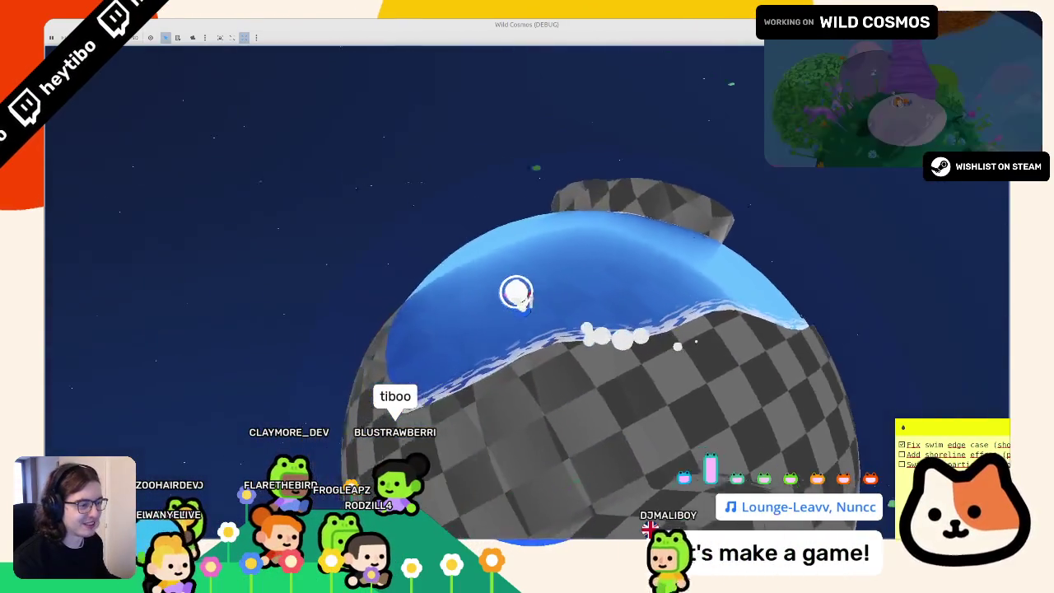
pyautogui.press('w')
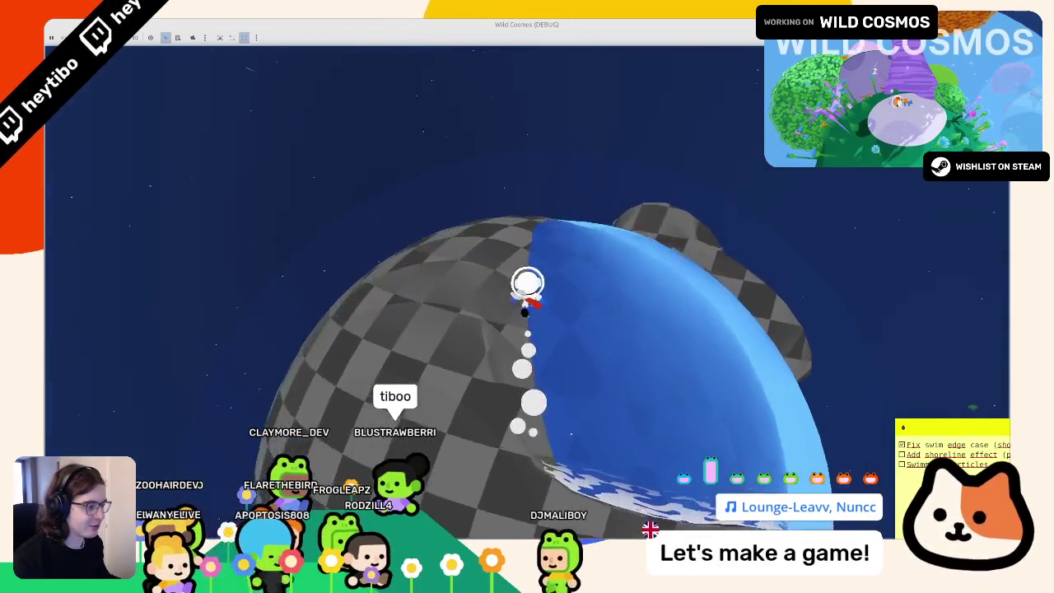
pyautogui.press('w')
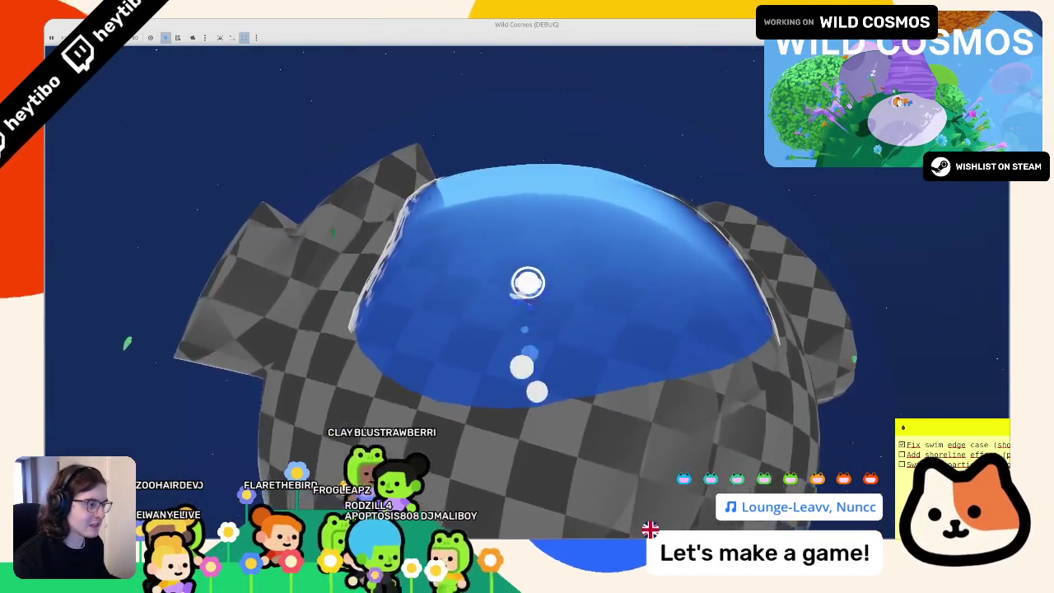
pyautogui.press('w')
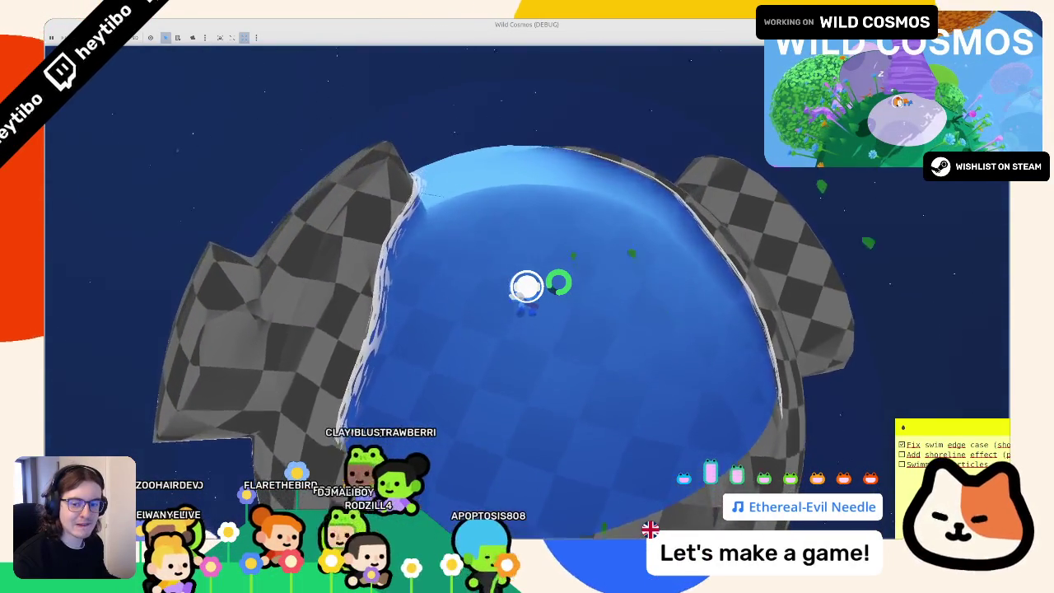
pyautogui.press('w')
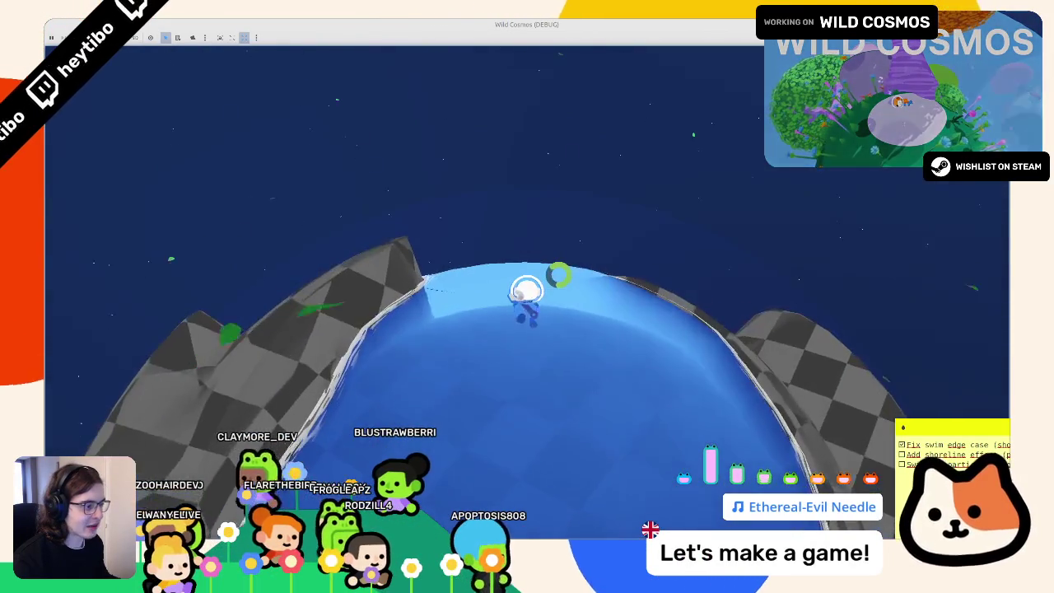
pyautogui.press('w')
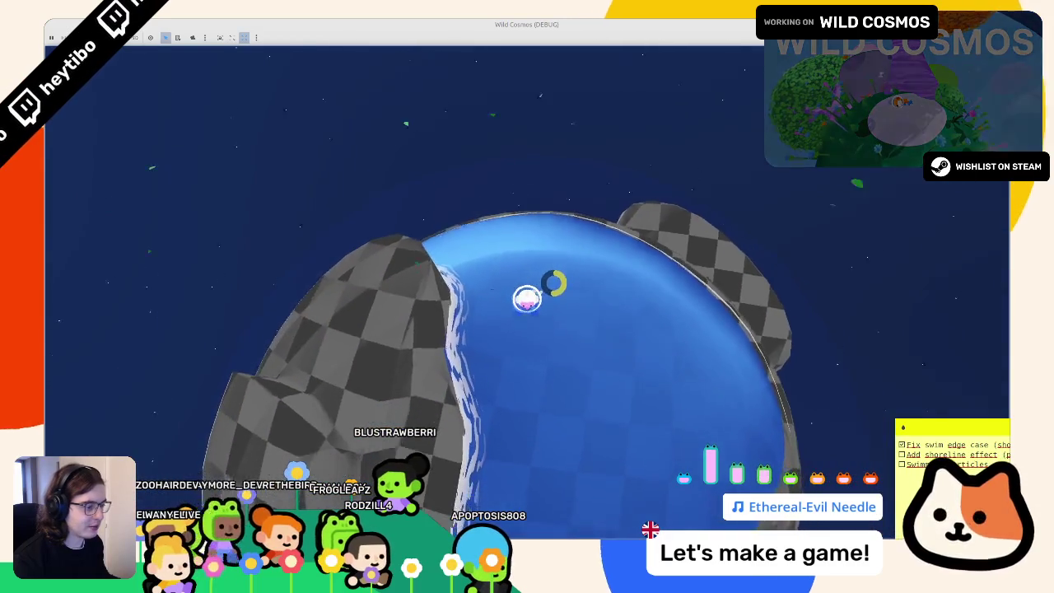
# Step: Swim across the dome to the checkered terrain and follow the shoreline where water meets ground
pyautogui.press('w')
pyautogui.press('w')
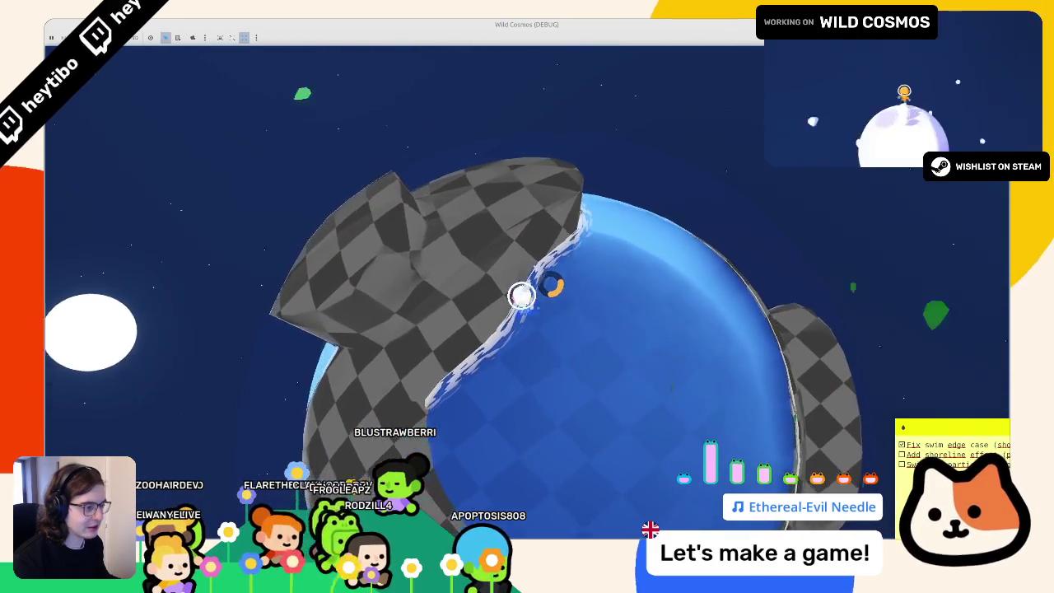
pyautogui.press('w')
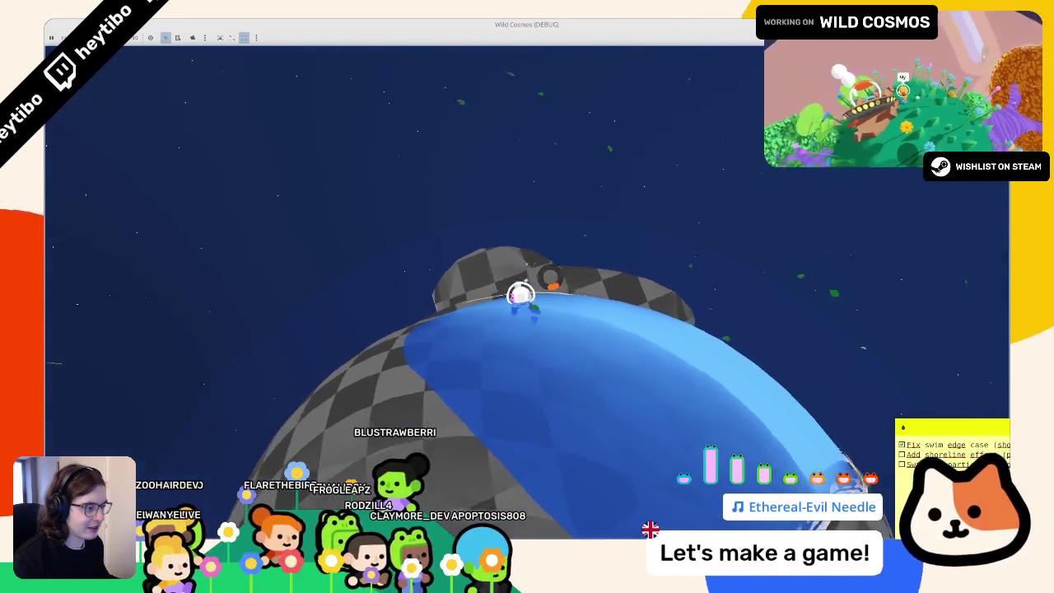
pyautogui.press('w')
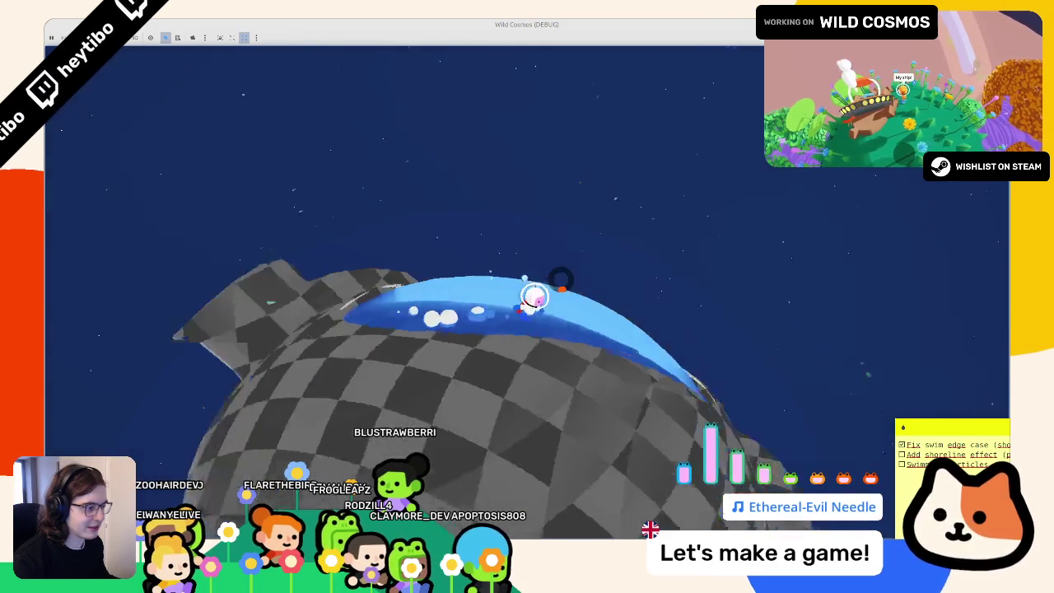
pyautogui.press('w')
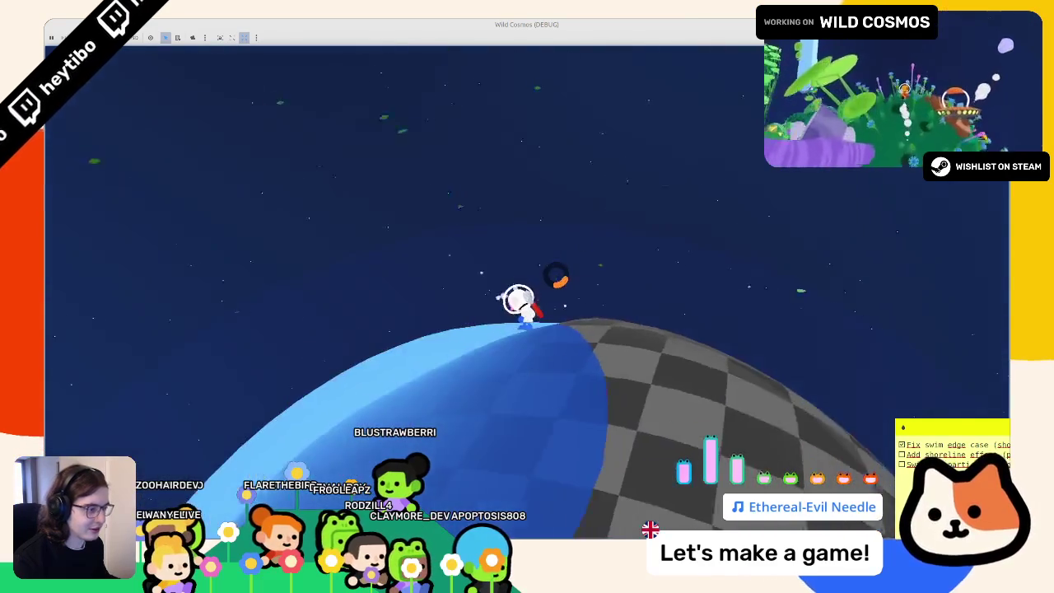
pyautogui.press('w')
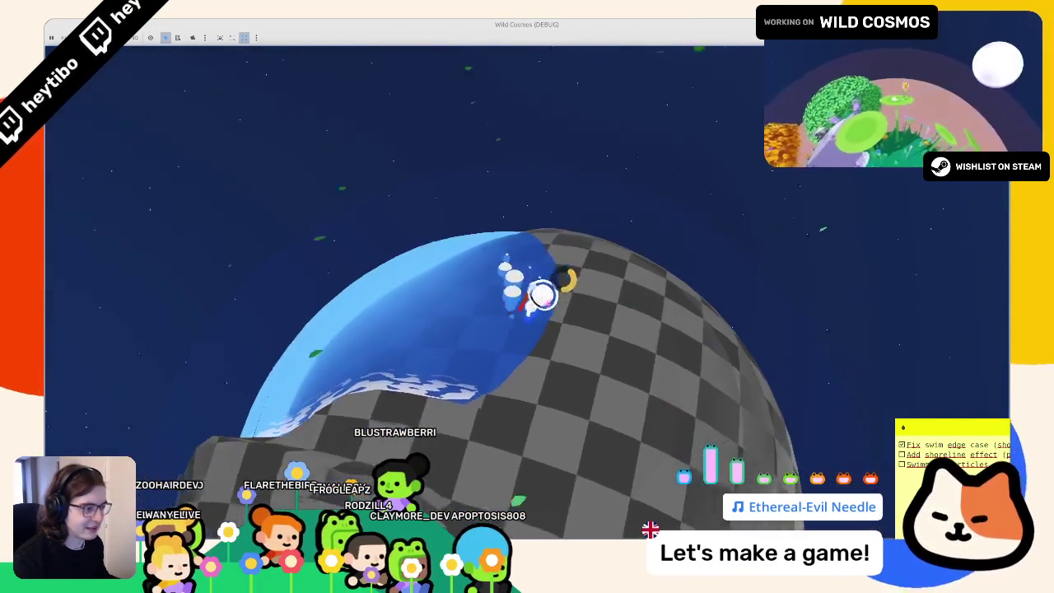
pyautogui.press('w')
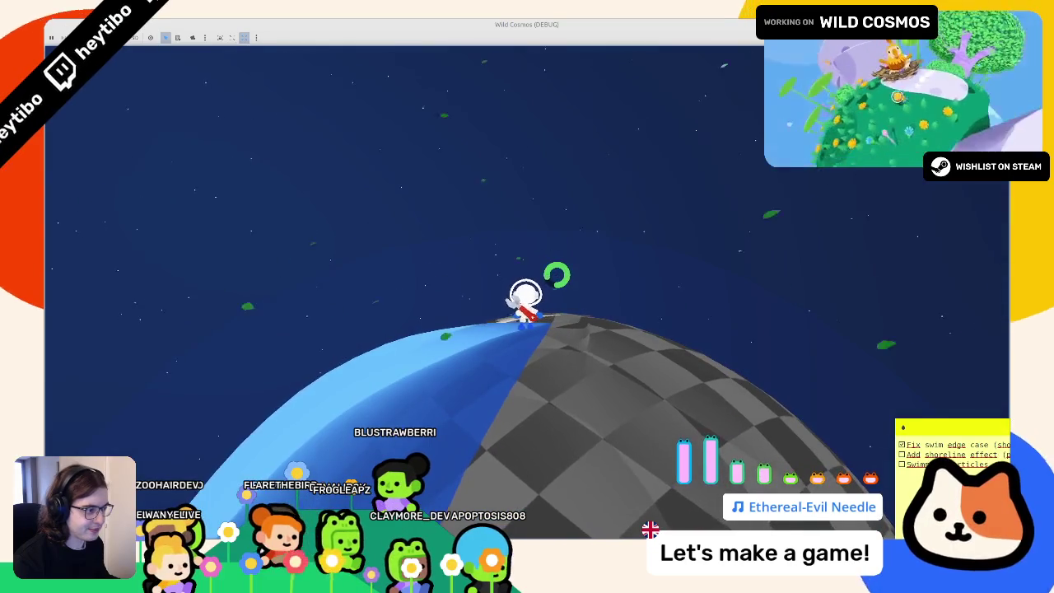
pyautogui.press('w')
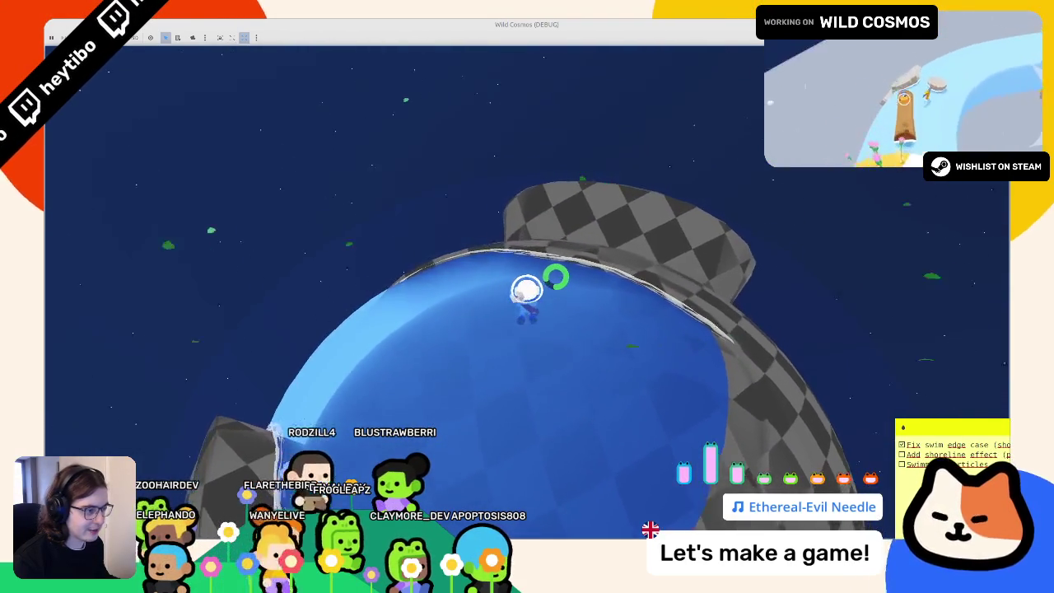
pyautogui.press('w')
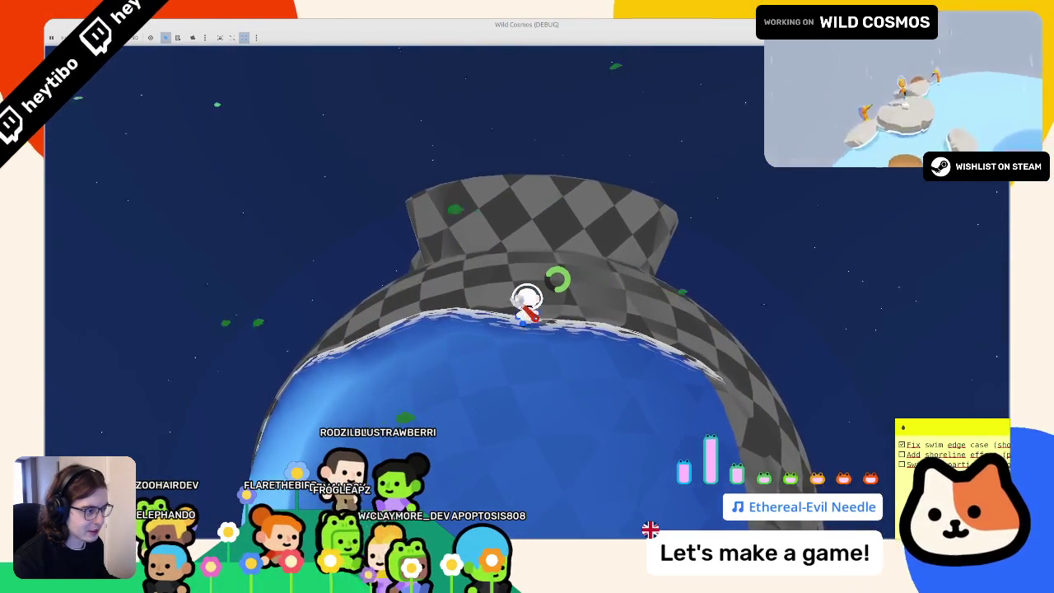
pyautogui.press('w')
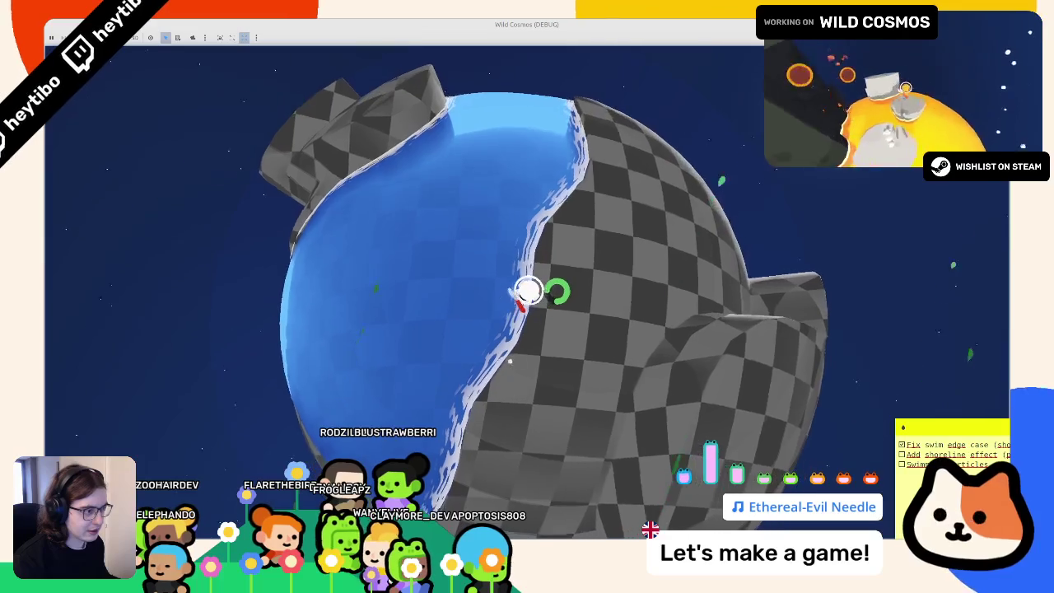
pyautogui.press('w')
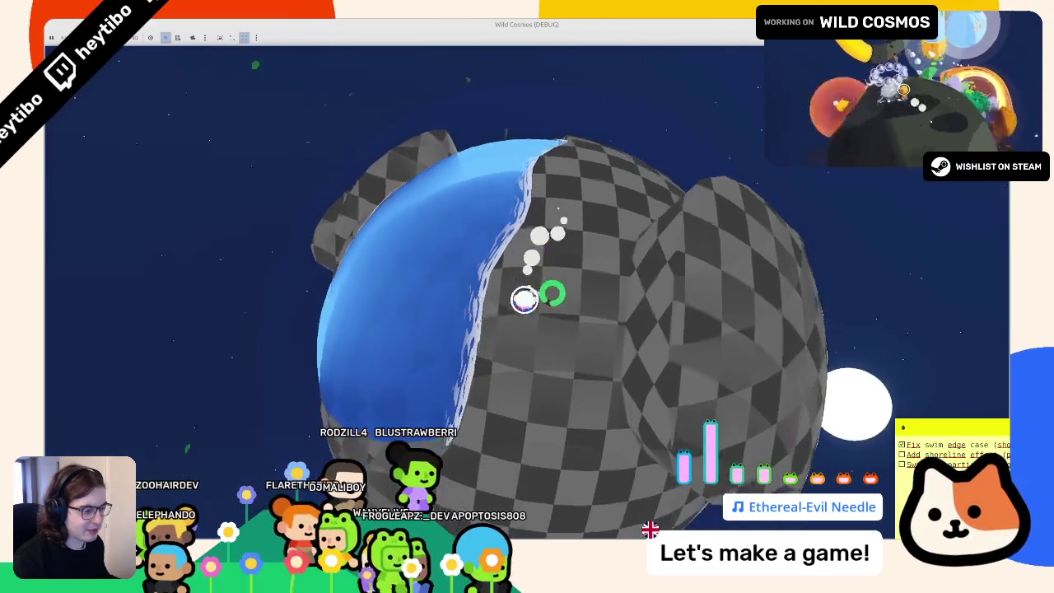